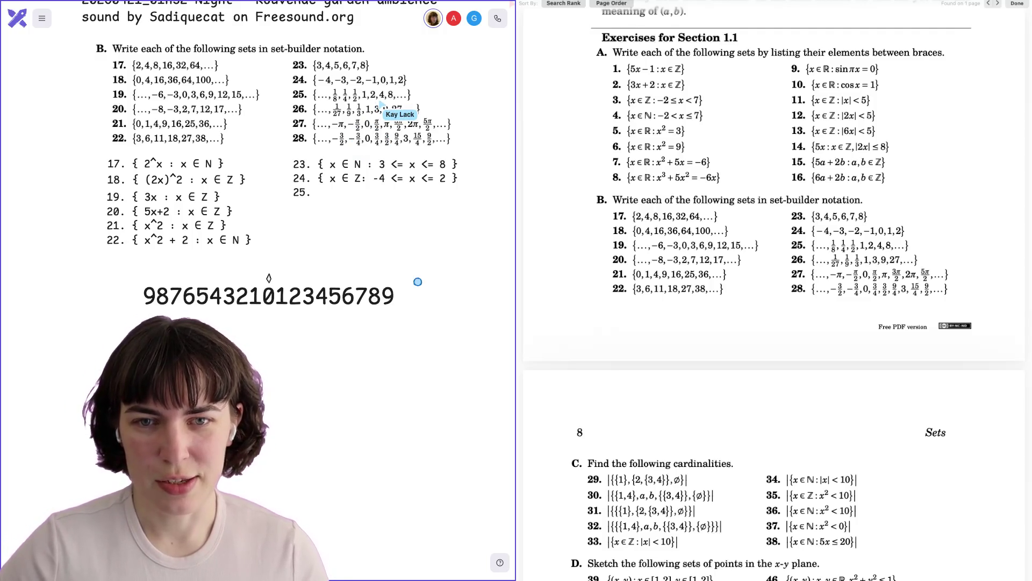
Begin answer 25 as the expression 1/2^x, fixing the misplaced x
text(1/)
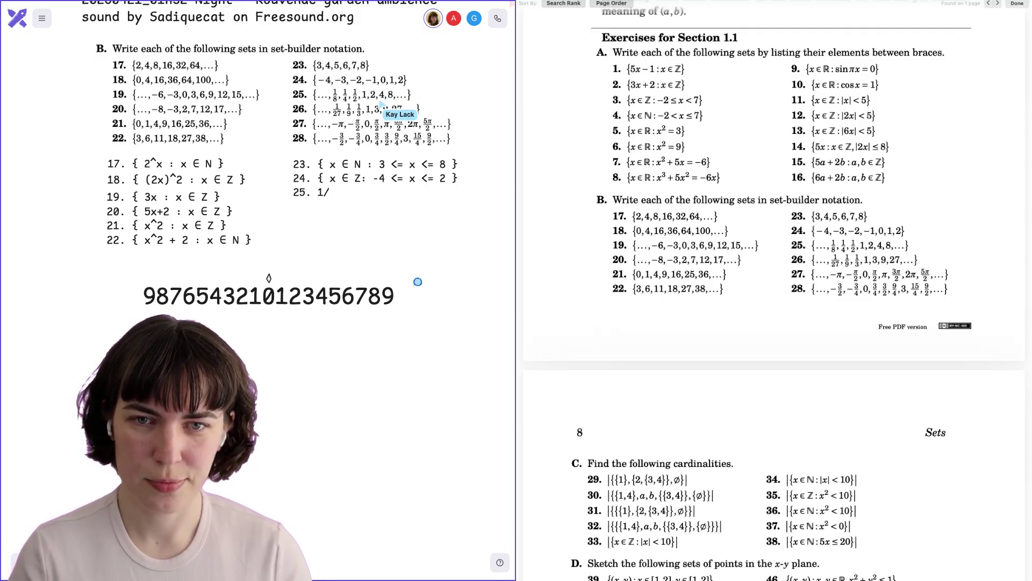
text(2)
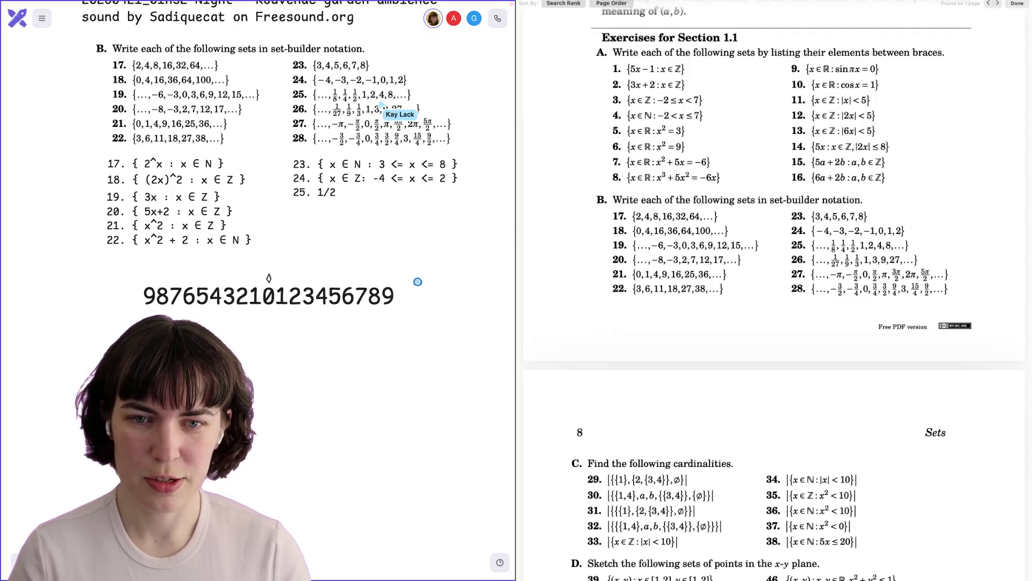
text(x)
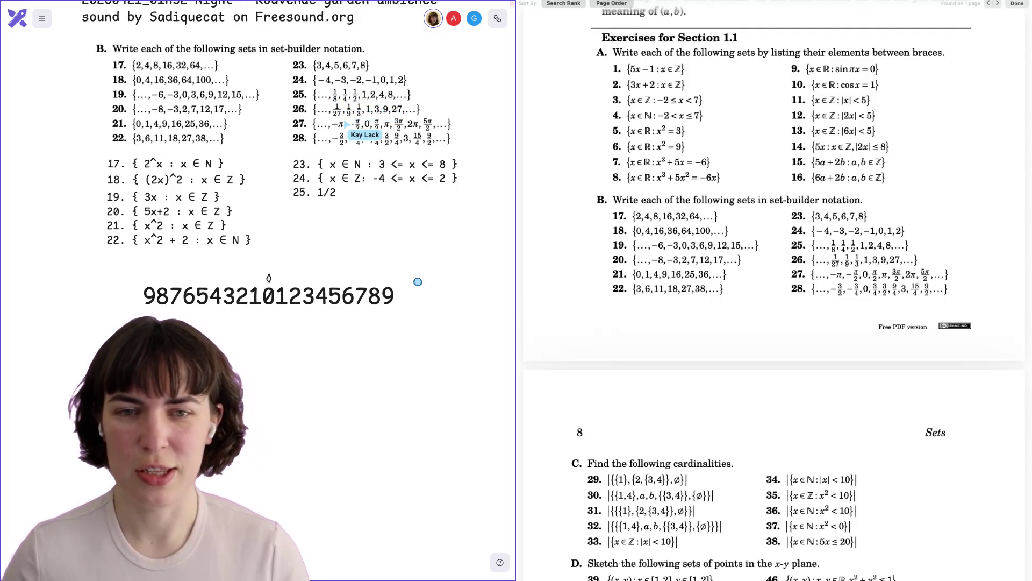
key(BackSpace)
key(BackSpace)
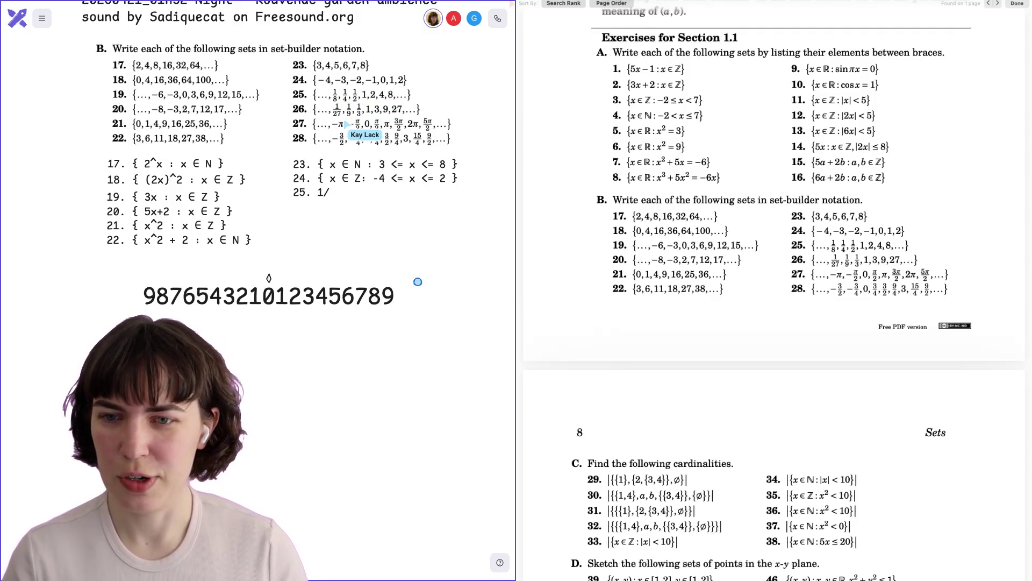
text(2^)
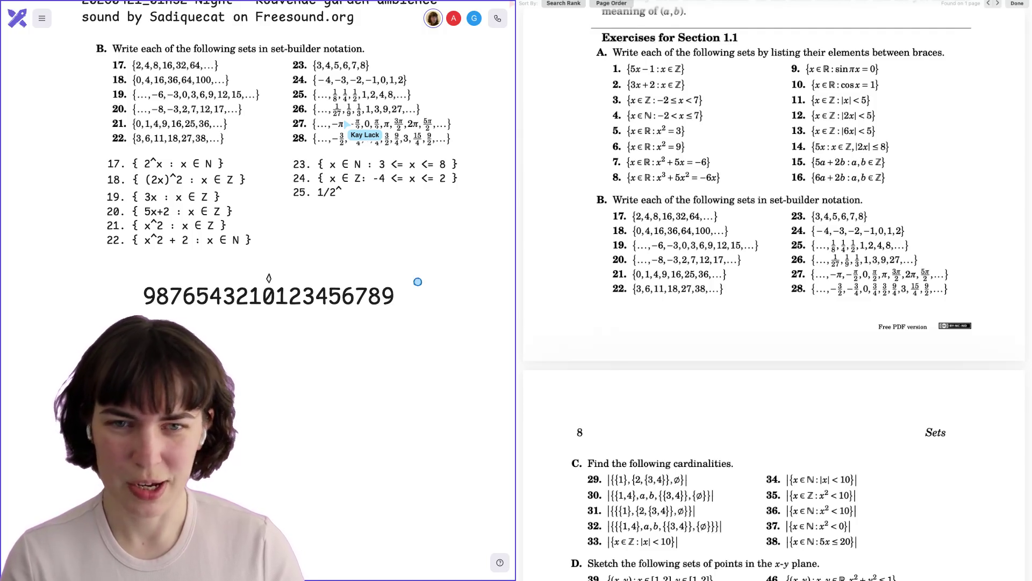
text(x : x ∈ Z)
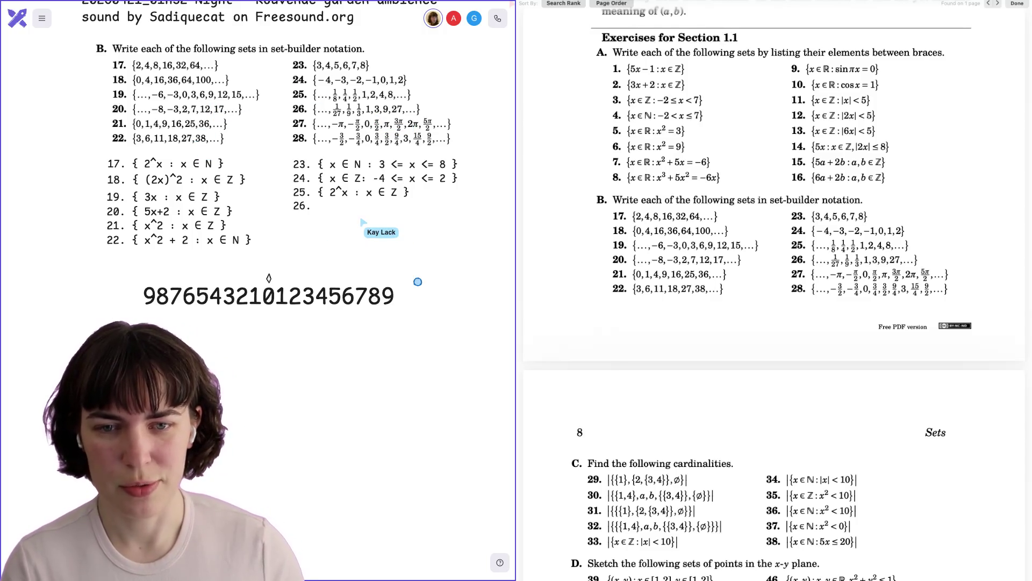
Enter answer 26 as { 3^x : x ∈ Z }
text({)
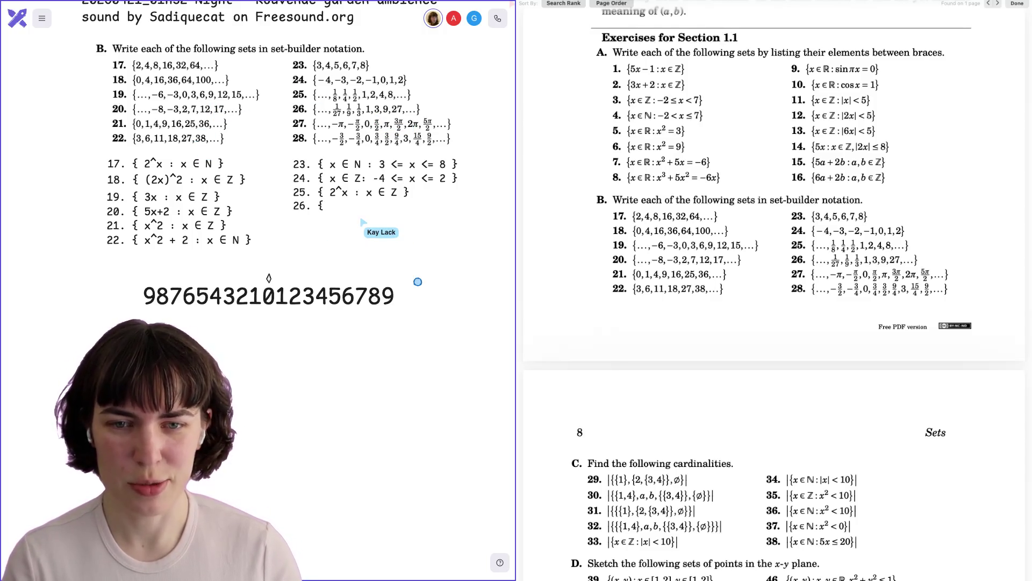
text( 3^x : x)
text(lem.)
text( Z })
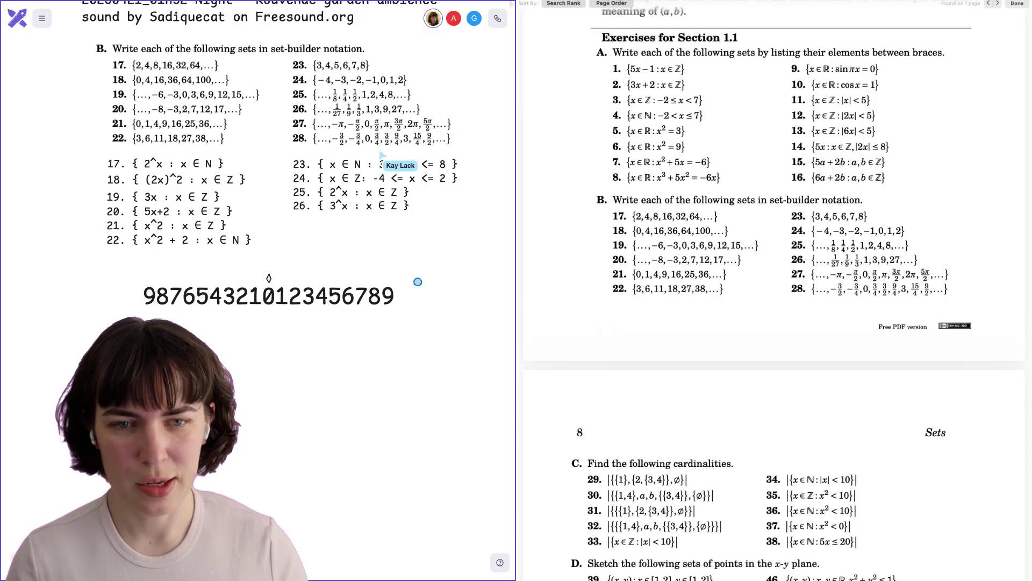
Start line 27 for the answer { -1, -1/2, 0, 1/2, 1, 3/2 }
text(27. { -1, -1/2, 0, 1/2, 1, 3/2)
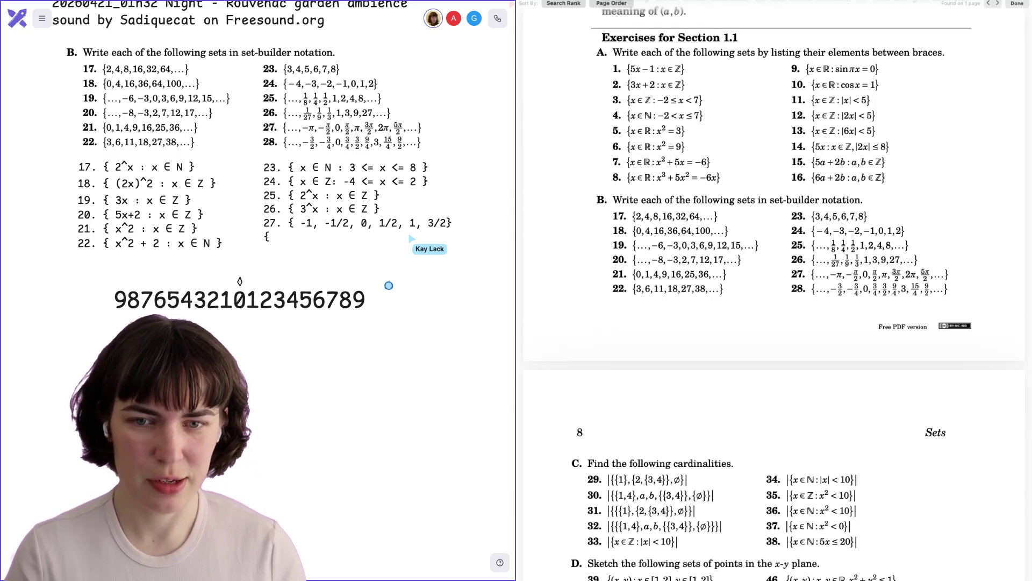
Write x/2 : x ∈ Z after the brace below answer 27, removing a stray 1
text(1)
key(BackSpace)
text(x/2)
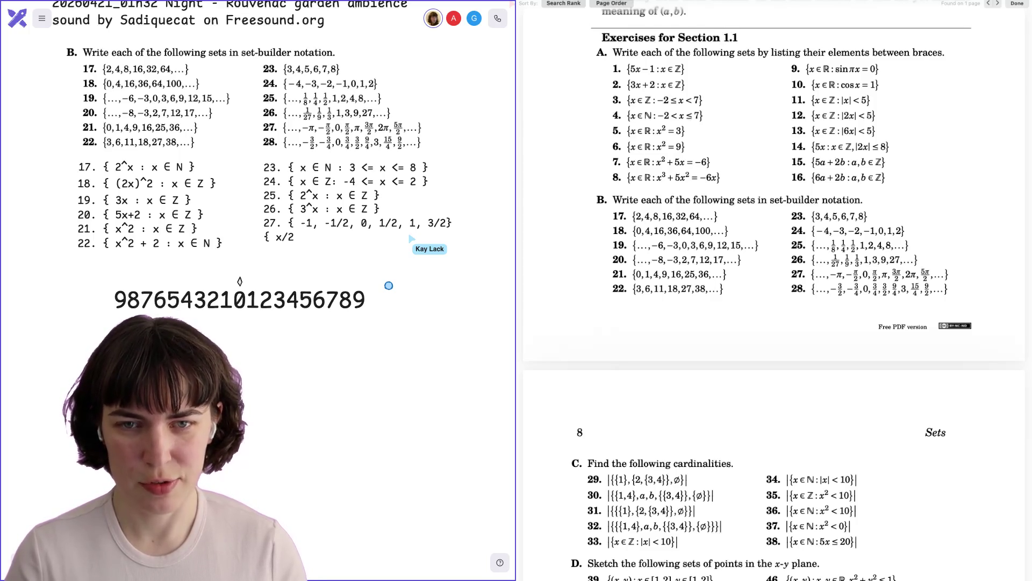
text( : x)
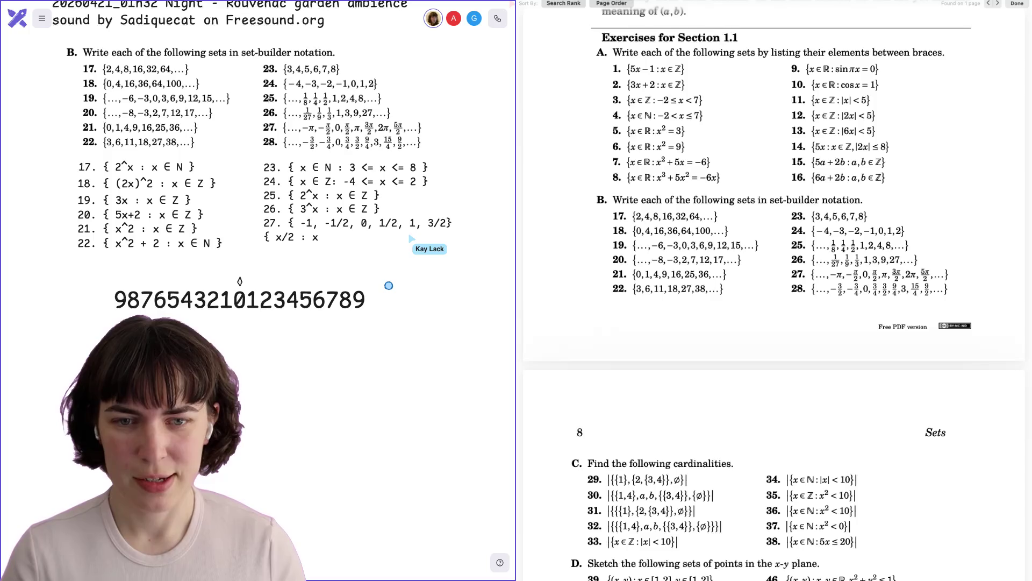
text( ∈)
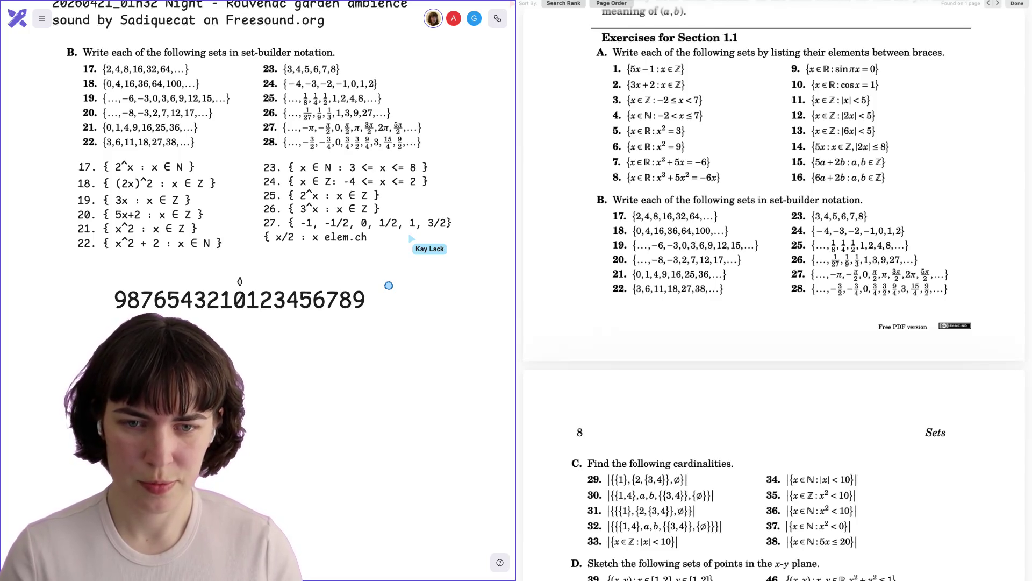
text( Z)
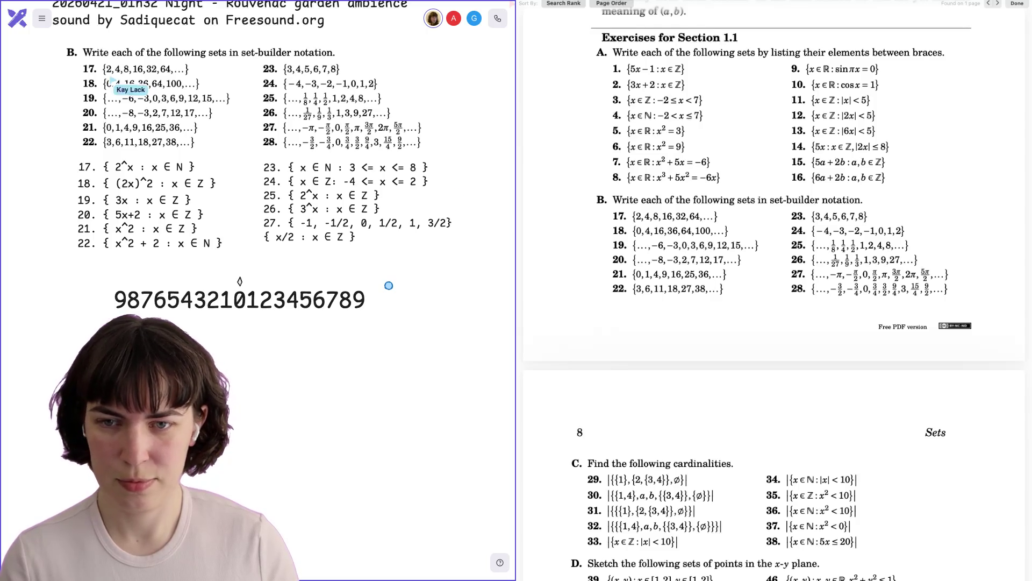
Insert π after x so the last answer reads { (xπ)/2 : x ∈ Z }
click(342, 242)
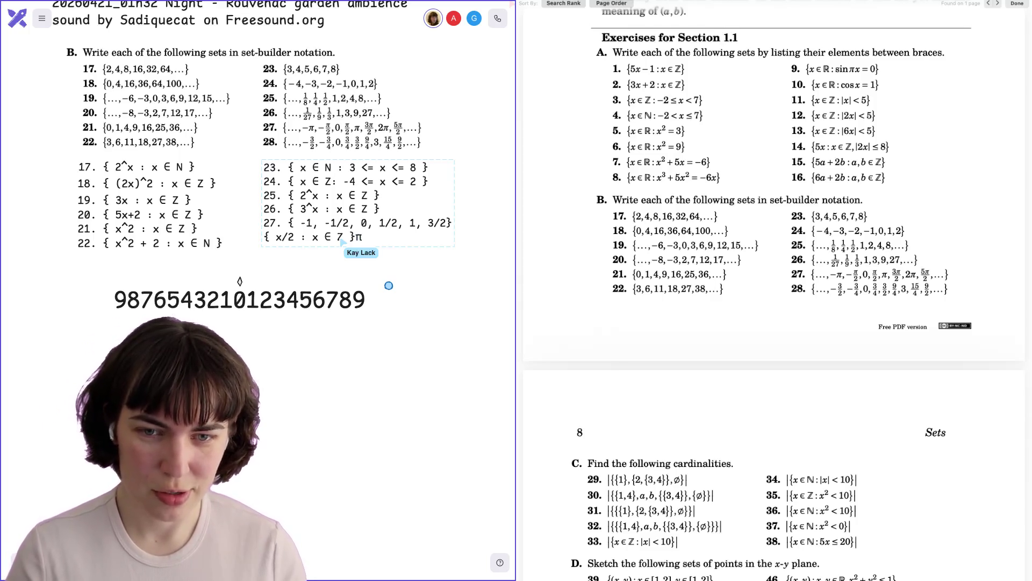
text(π)
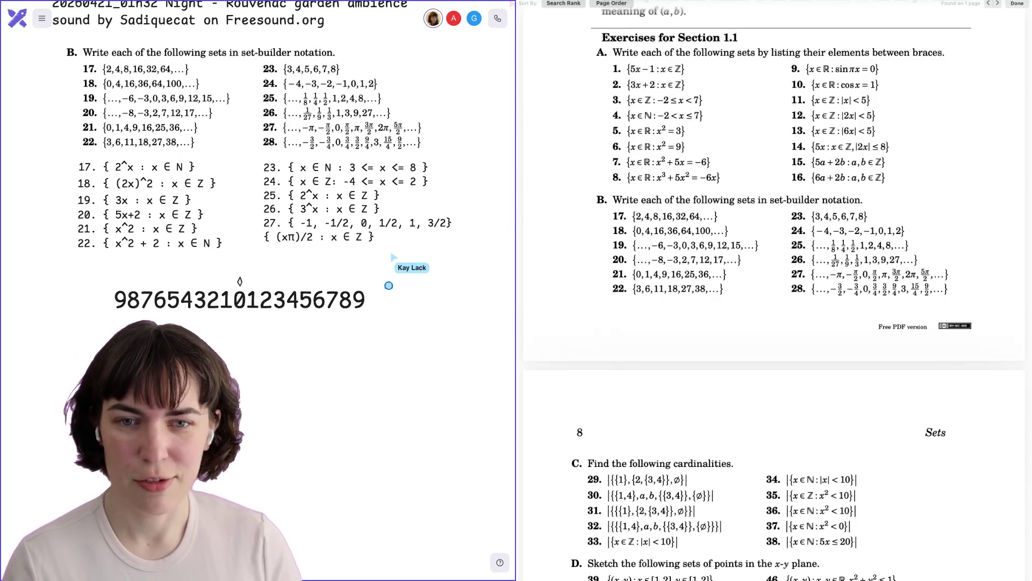
Pan to the handwritten xπ/2 : x ∈ Z area, then back to the typed answers
scroll(258, 150, down, 2)
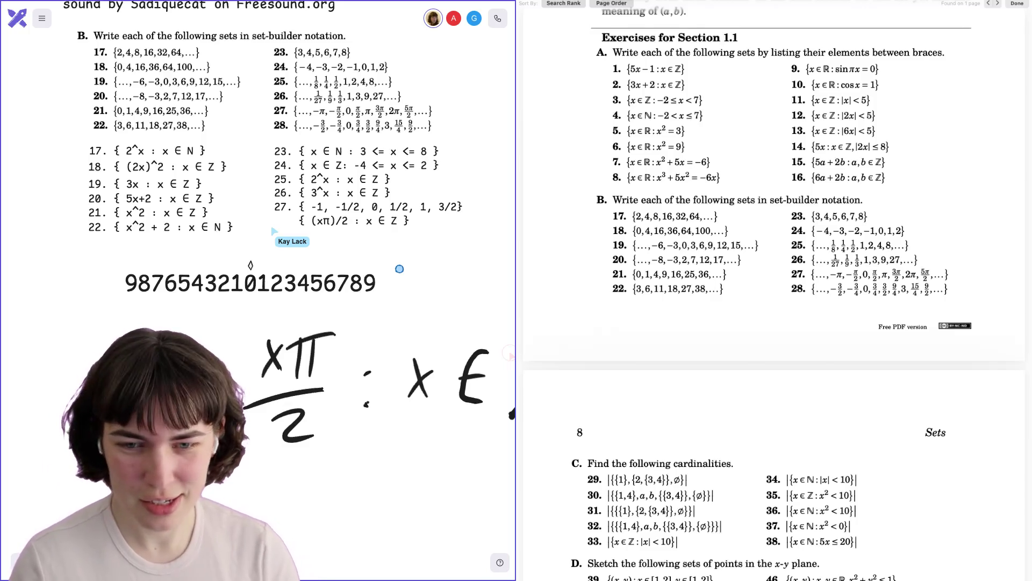
mouse_move(399, 269)
mouse_down()
mouse_move(389, 242)
mouse_move(159, 210)
mouse_up()
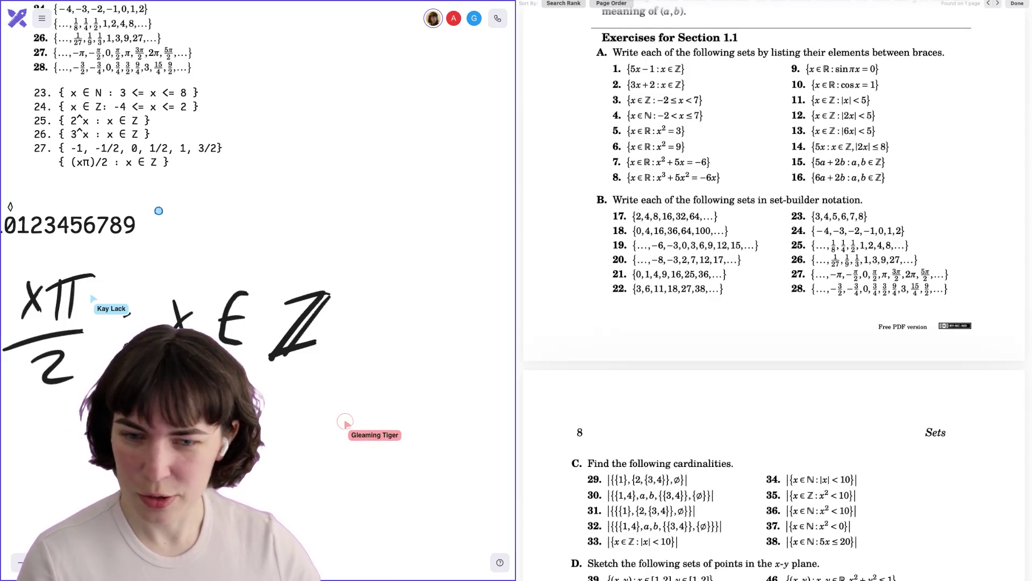
scroll(258, 290, right, 5)
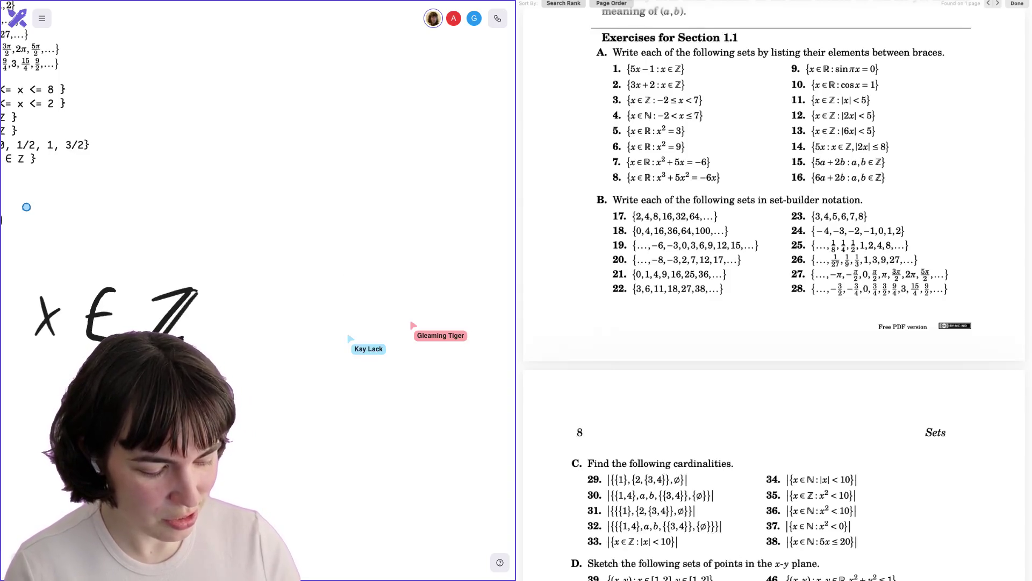
mouse_move(26, 207)
mouse_down()
mouse_move(102, 222)
mouse_move(325, 226)
mouse_move(371, 241)
mouse_move(352, 264)
mouse_move(357, 247)
mouse_move(289, 259)
mouse_up()
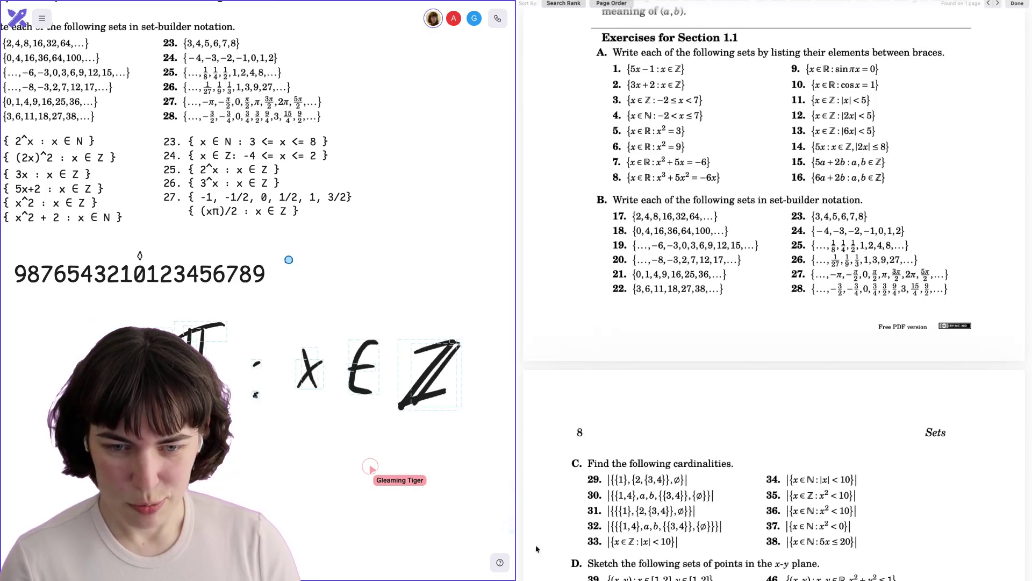
Pan and scroll to show the full answer list, the number line and the B heading
mouse_move(288, 259)
mouse_down()
mouse_move(308, 267)
mouse_move(336, 309)
mouse_move(373, 266)
mouse_move(373, 236)
mouse_move(386, 250)
mouse_move(403, 226)
mouse_up()
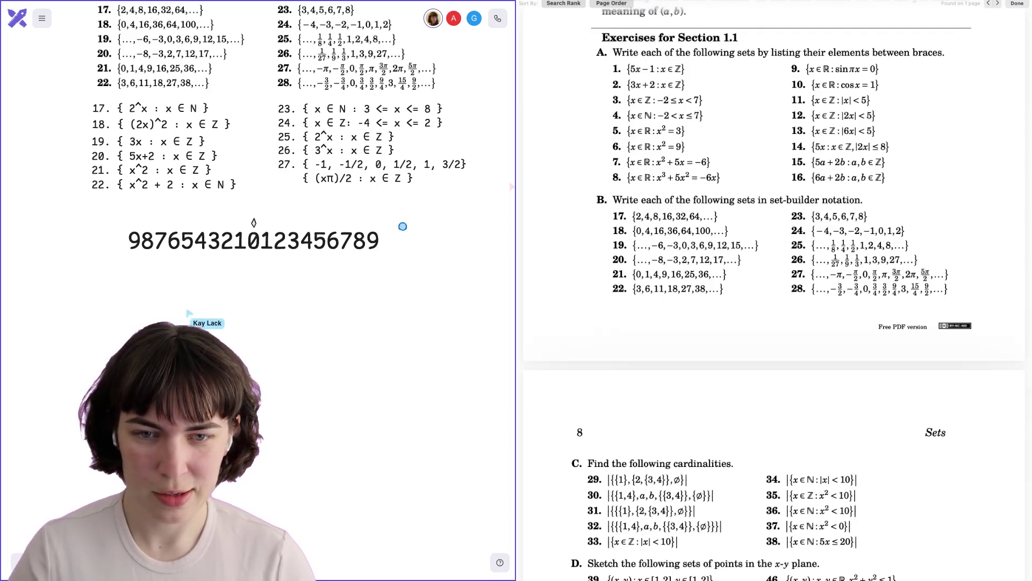
scroll(279, 145, down, 1)
scroll(279, 146, up, 2)
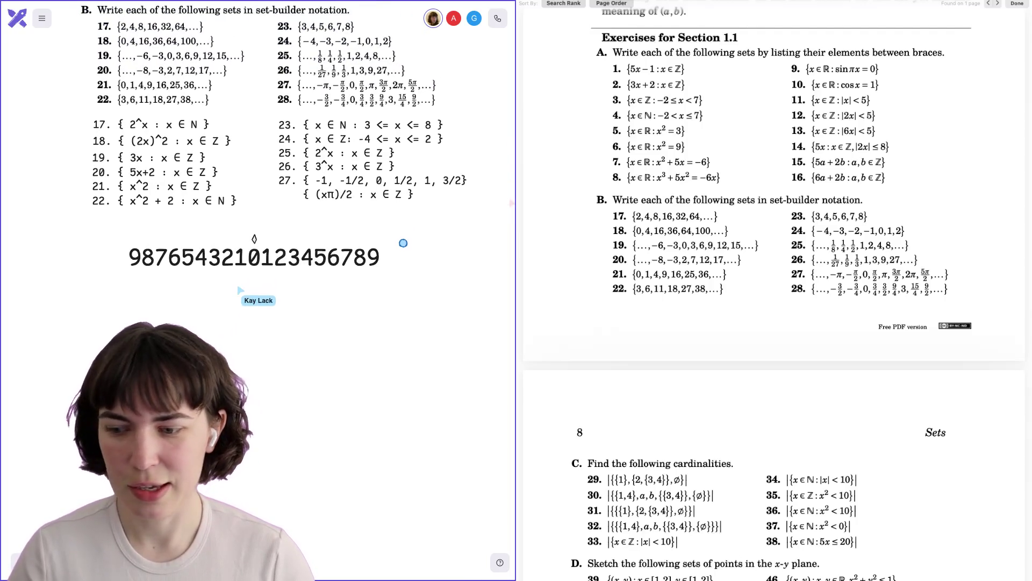
scroll(279, 162, up, 2)
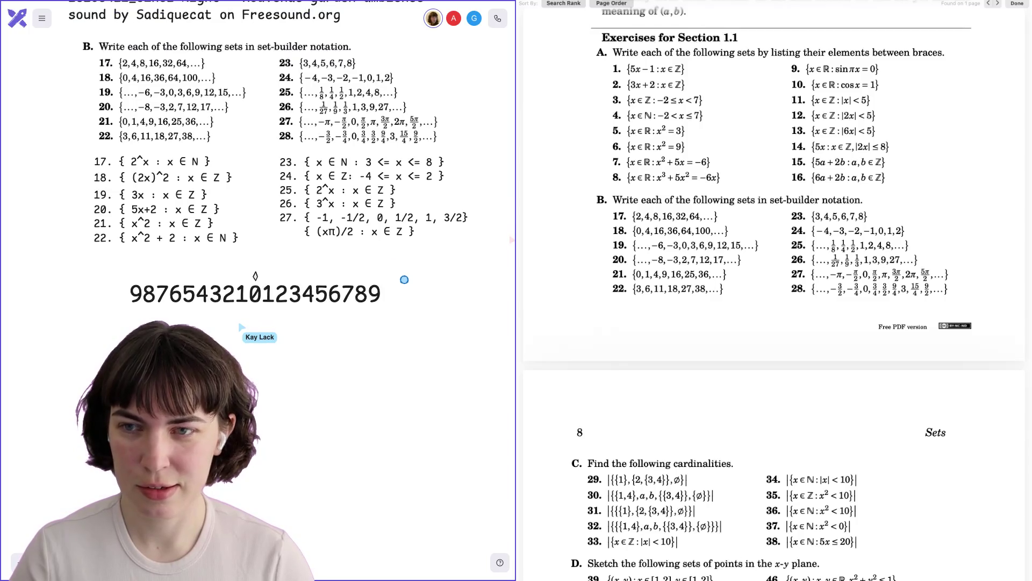
Scroll around the 23–27 answer block to review answer 27 and the new line 28
scroll(258, 161, down, 3)
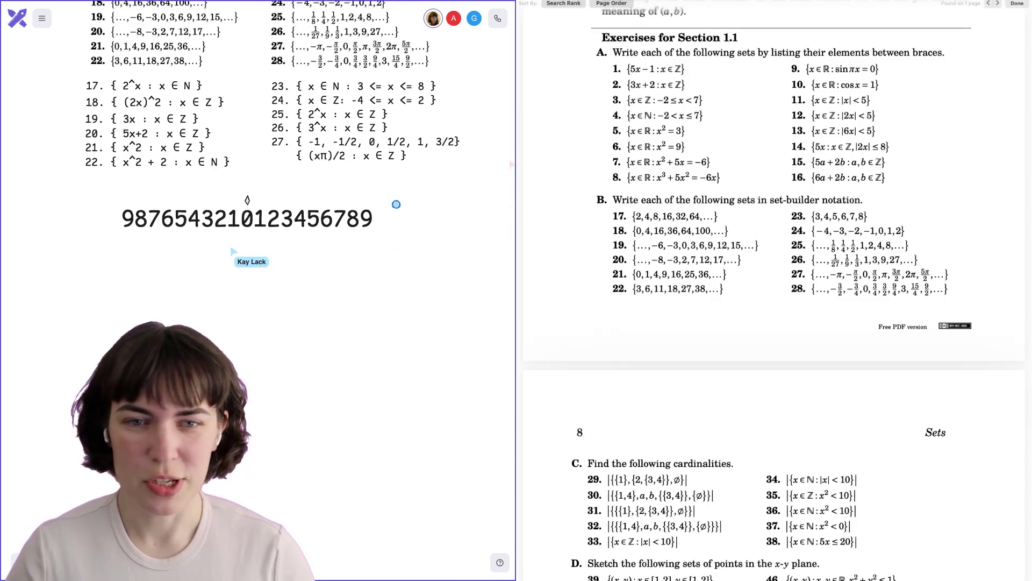
scroll(258, 161, up, 5)
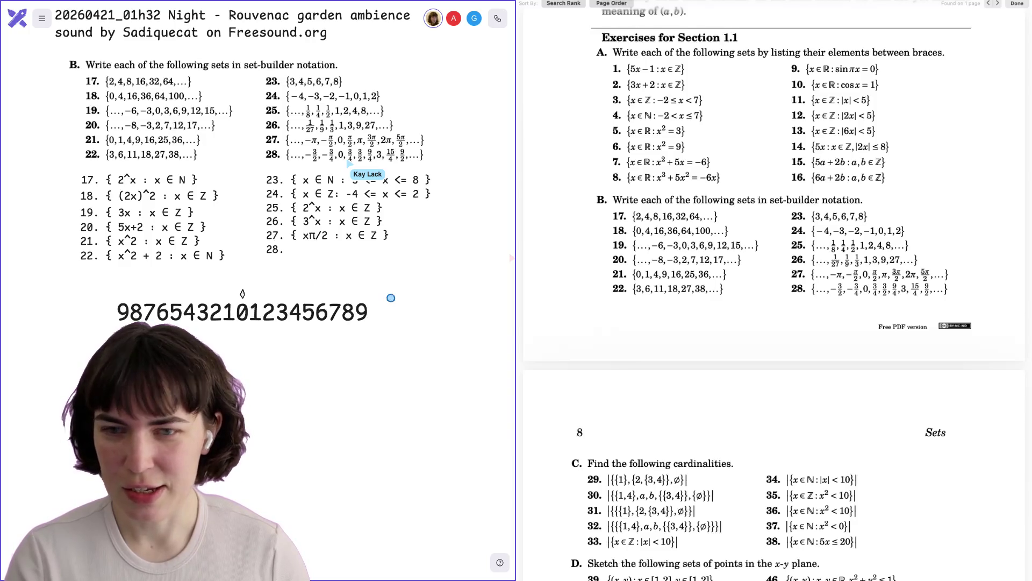
scroll(252, 161, left, 2)
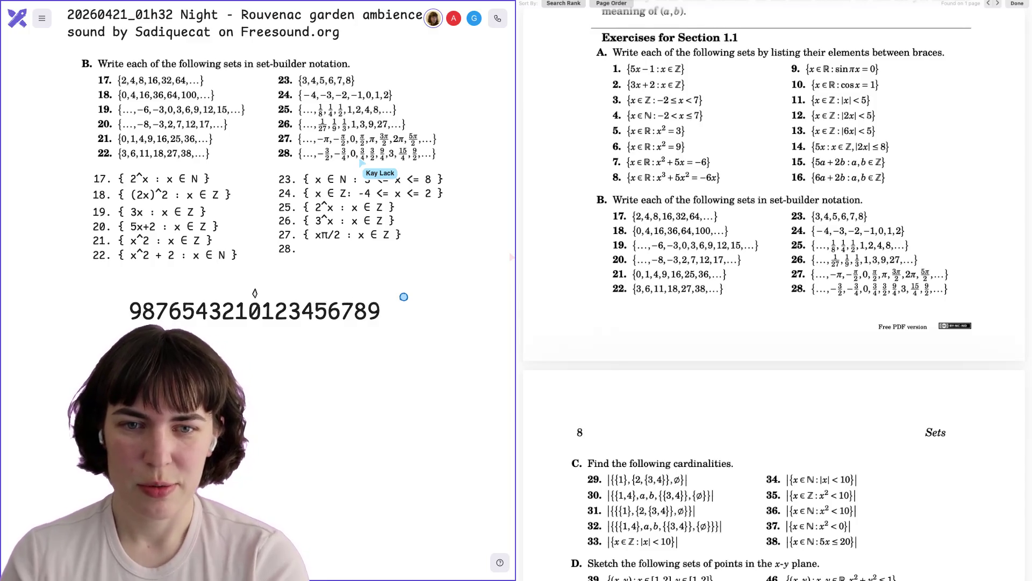
Scroll sideways across the canvas area below the answer list
scroll(293, 291, left, 3)
scroll(258, 161, right, 2)
text(-6/4)
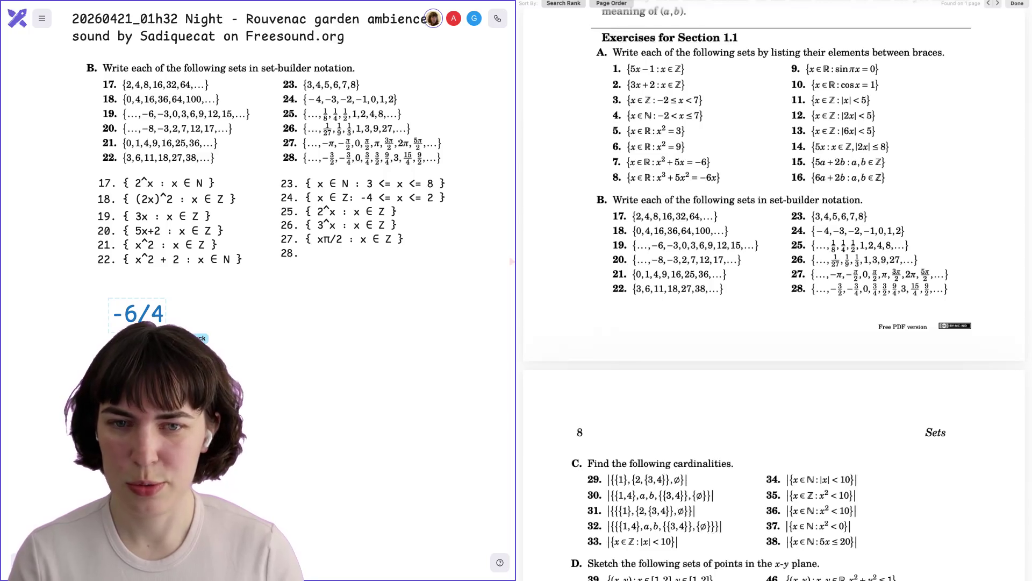
Finish the scratch list as -6/4, -3/4, 0, 3/4, 6/4, 9/4, 12/4 and nudge it down-right
text(,)
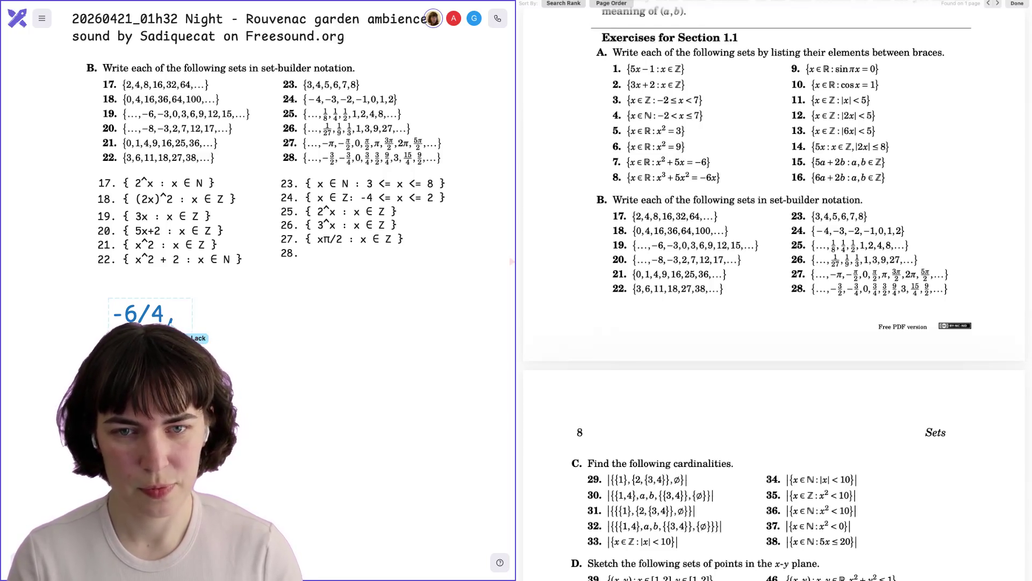
text( 3/4, 0, 3)
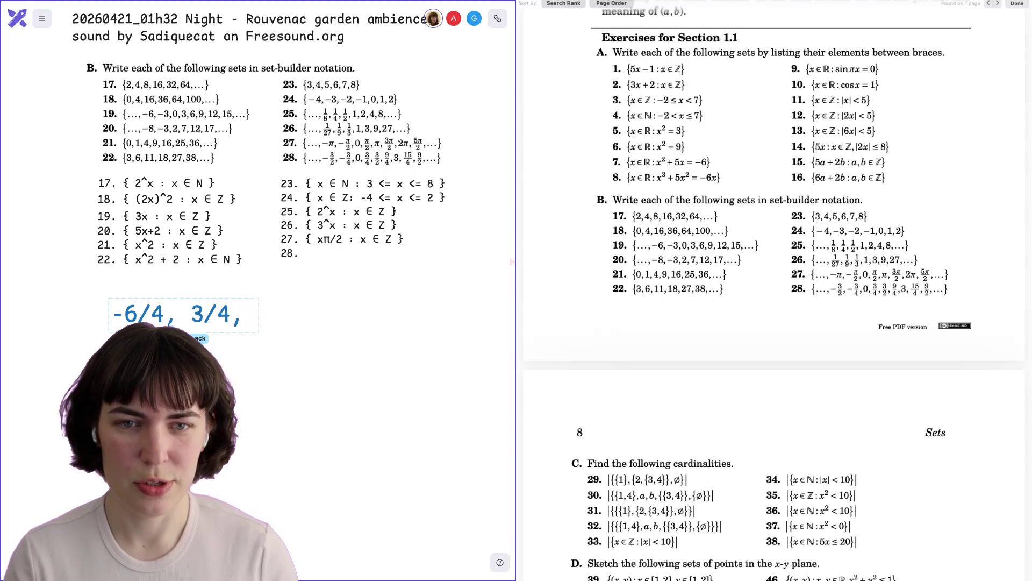
key(BackSpace)
text(4)
key(BackSpace)
text(3/4,)
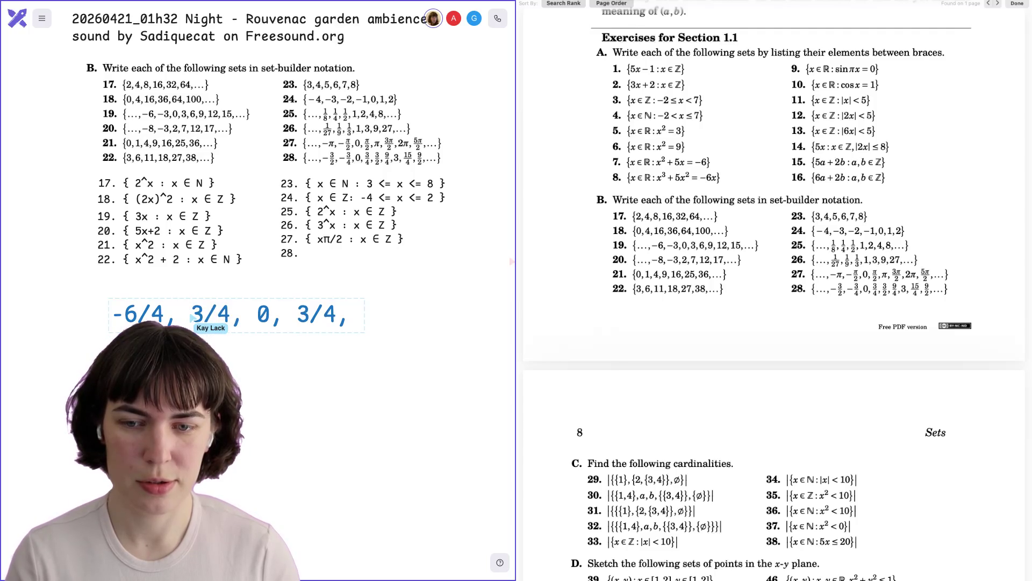
text(-)
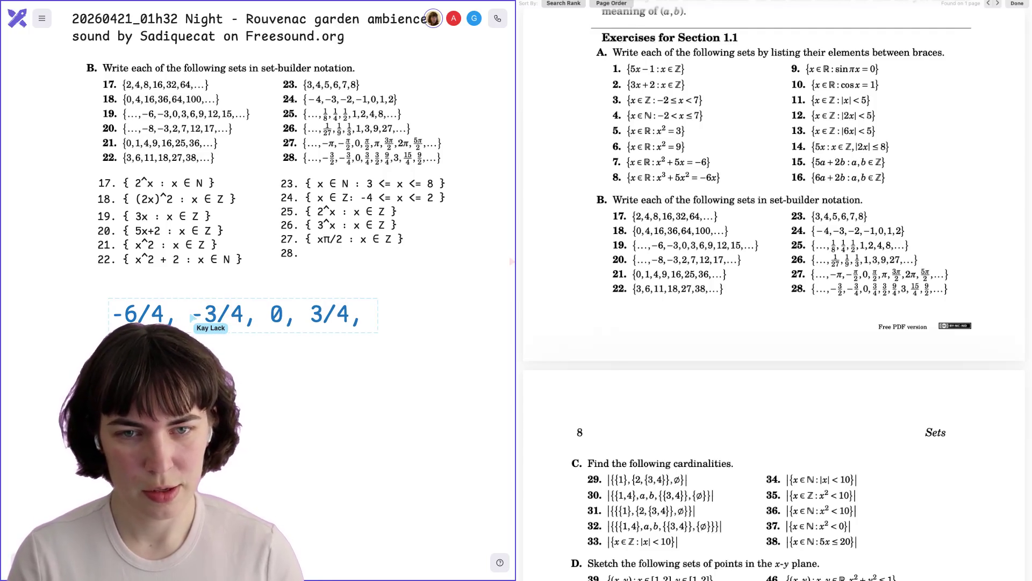
text(6/4)
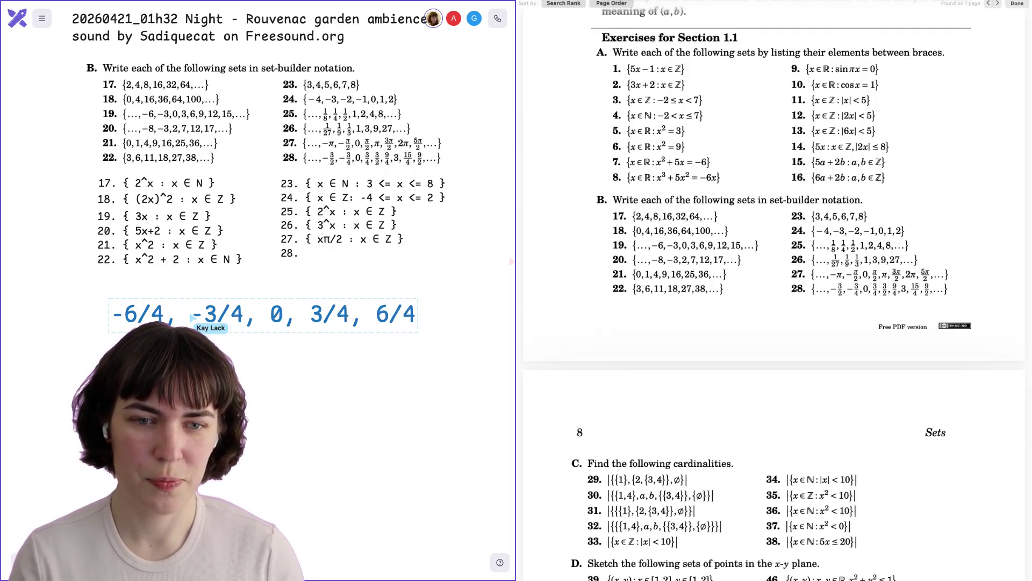
text(, 9/4)
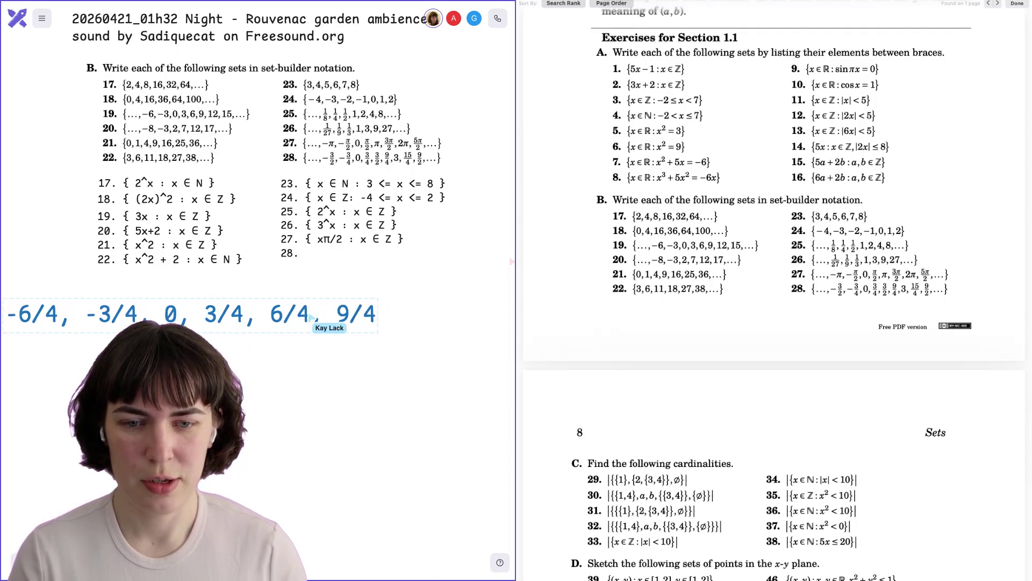
text(, 12/4)
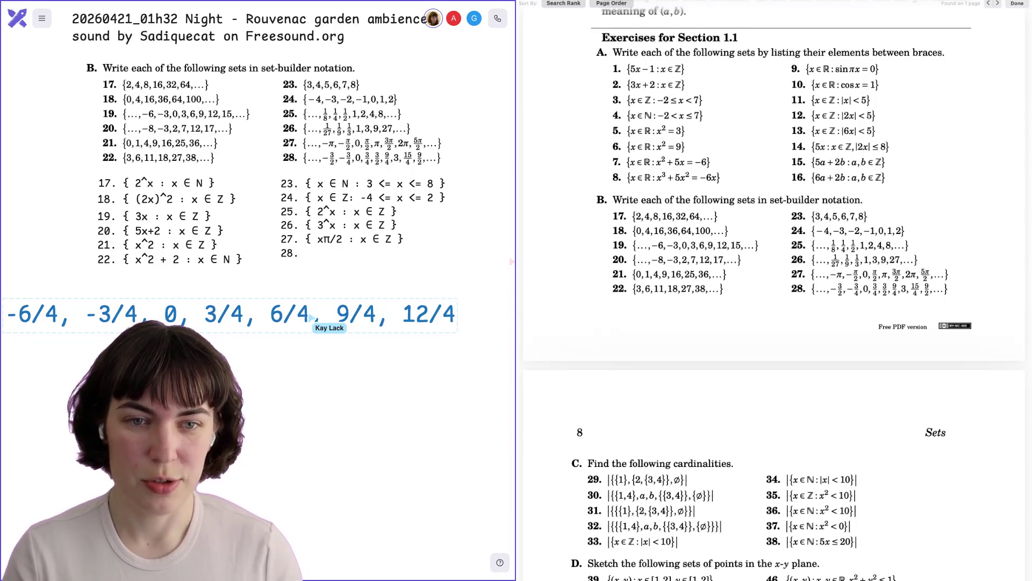
key(BackSpace)
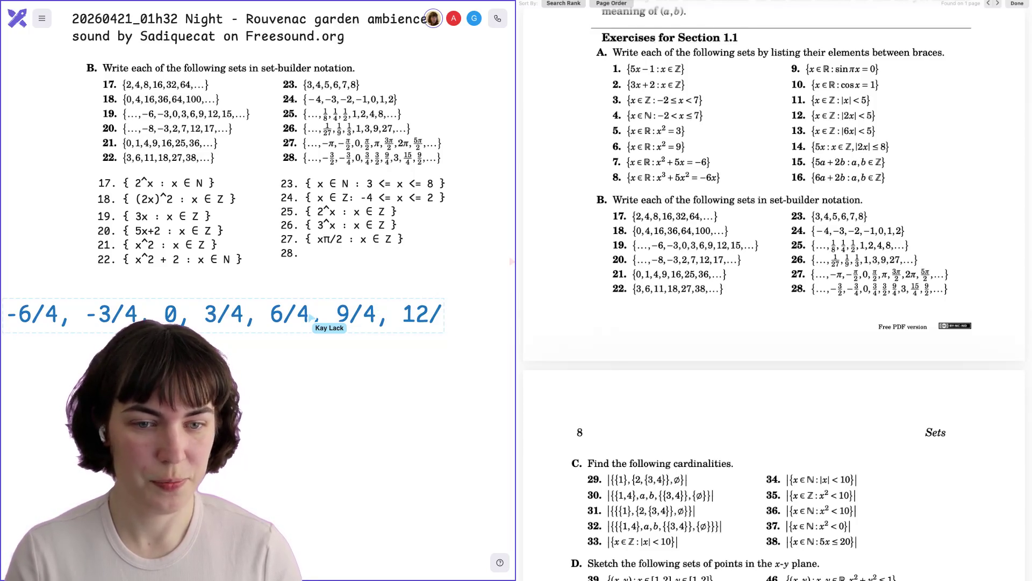
text(4)
click(342, 367)
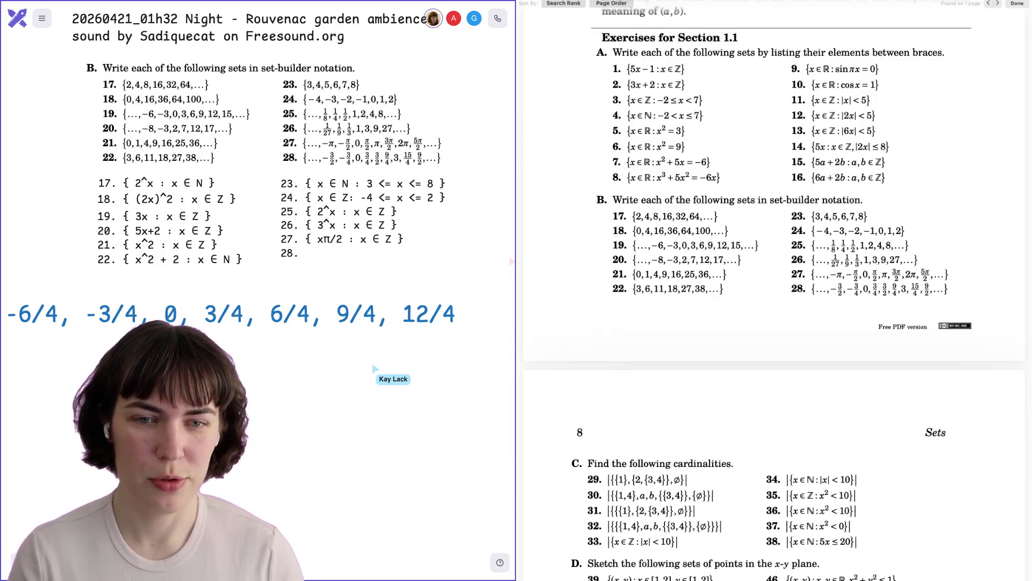
drag(286, 321, 310, 344)
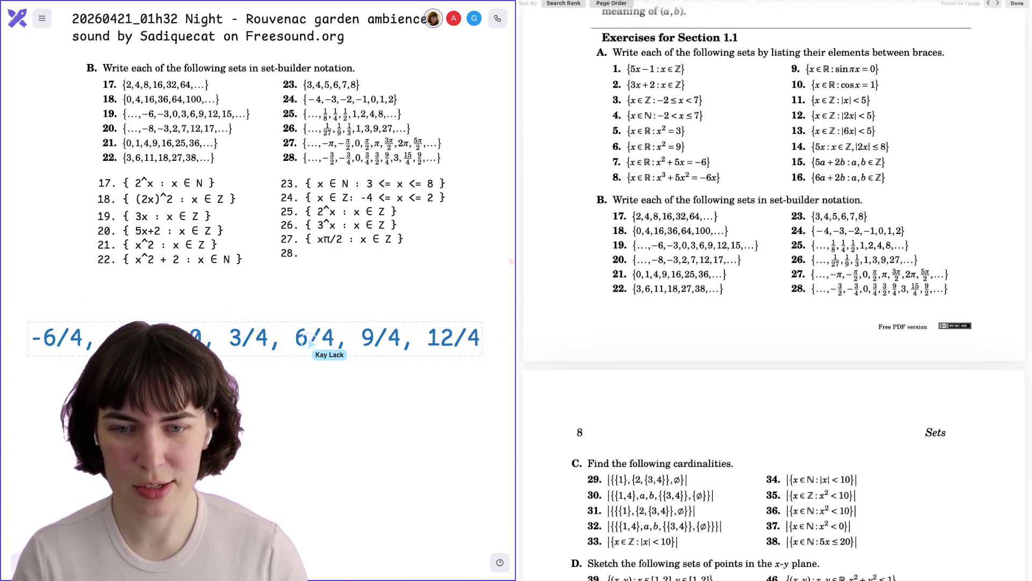
Complete answer 28 in the 23–28 block so it reads { 3x/4 : x ∈ Z }
click(312, 258)
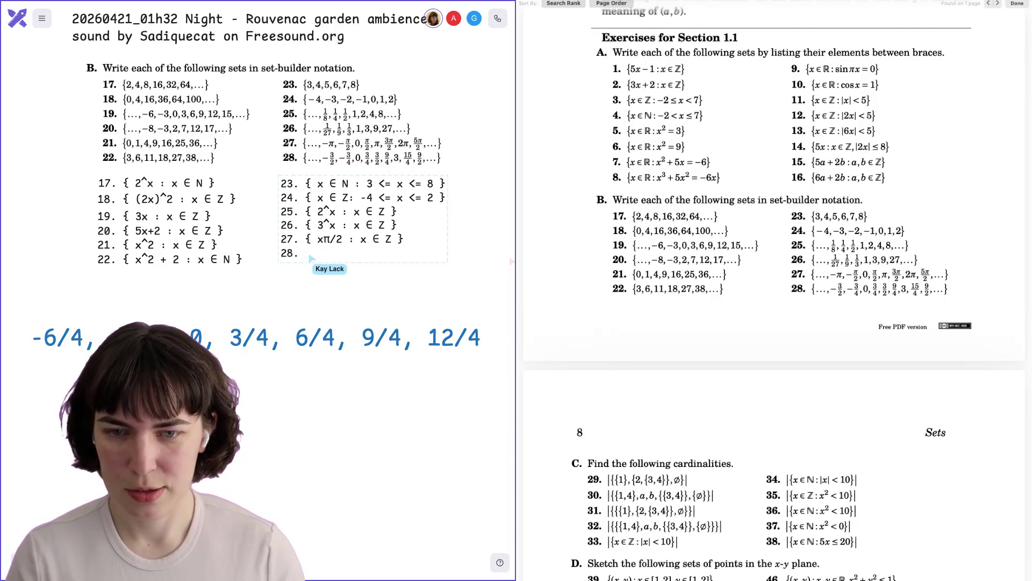
text({2)
text(x)
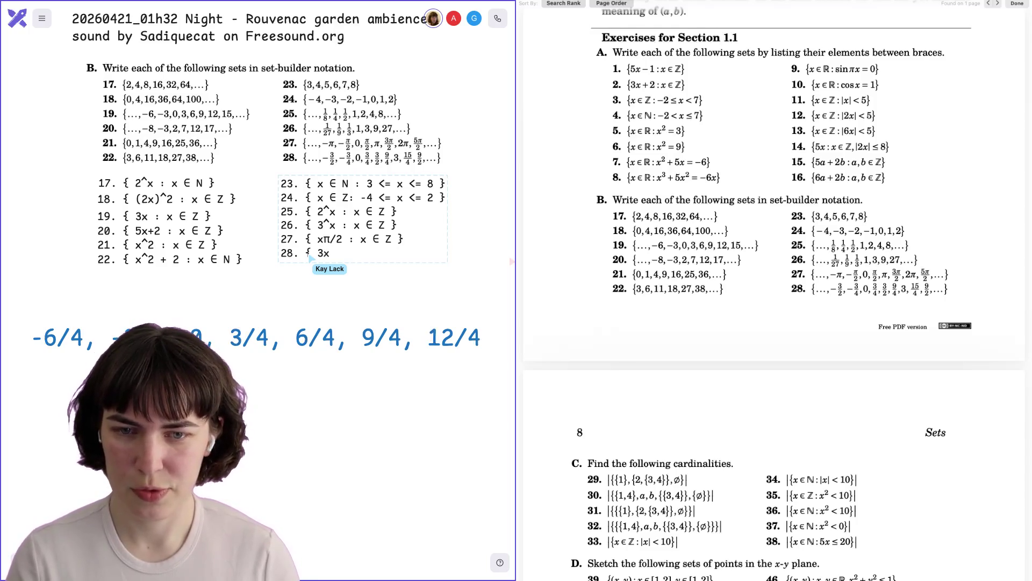
text(4 : x ∈ Z)
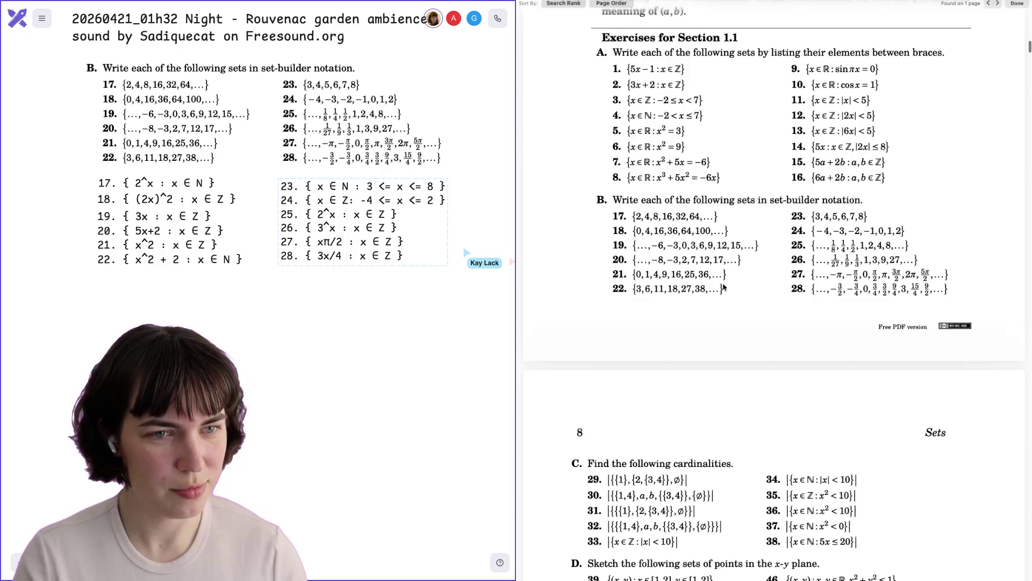
scroll(723, 288, down, 10)
scroll(723, 287, up, 9)
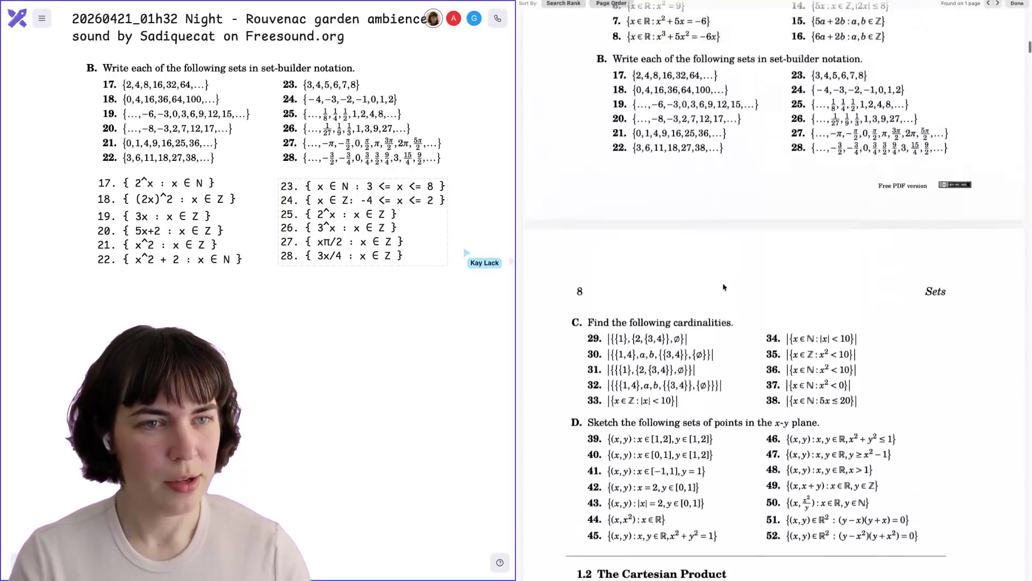
Scroll the PDF past the later chapters to the Chapter 1, Section 1.1 Solutions page
scroll(745, 180, down, 1)
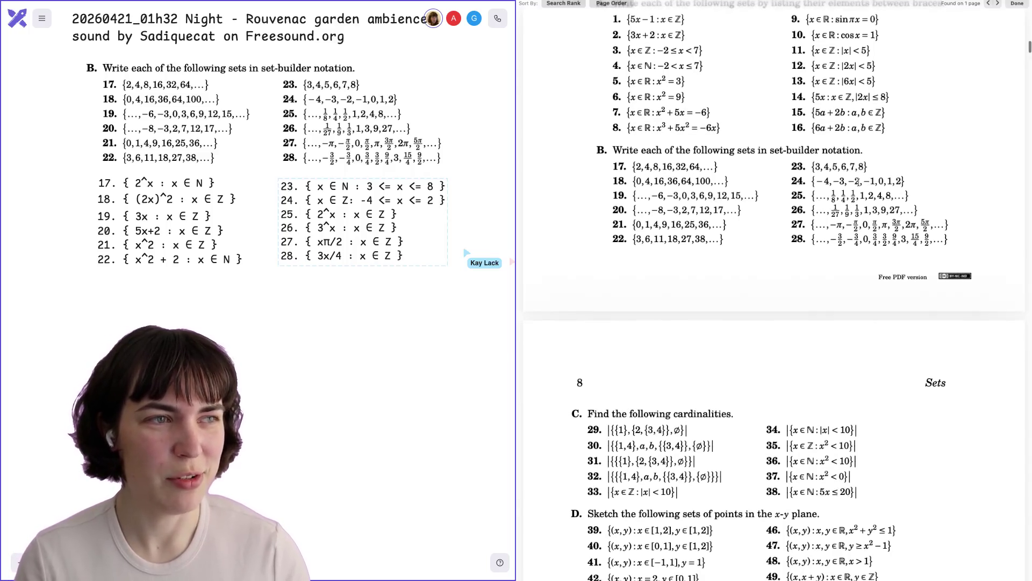
scroll(858, 183, down, 2)
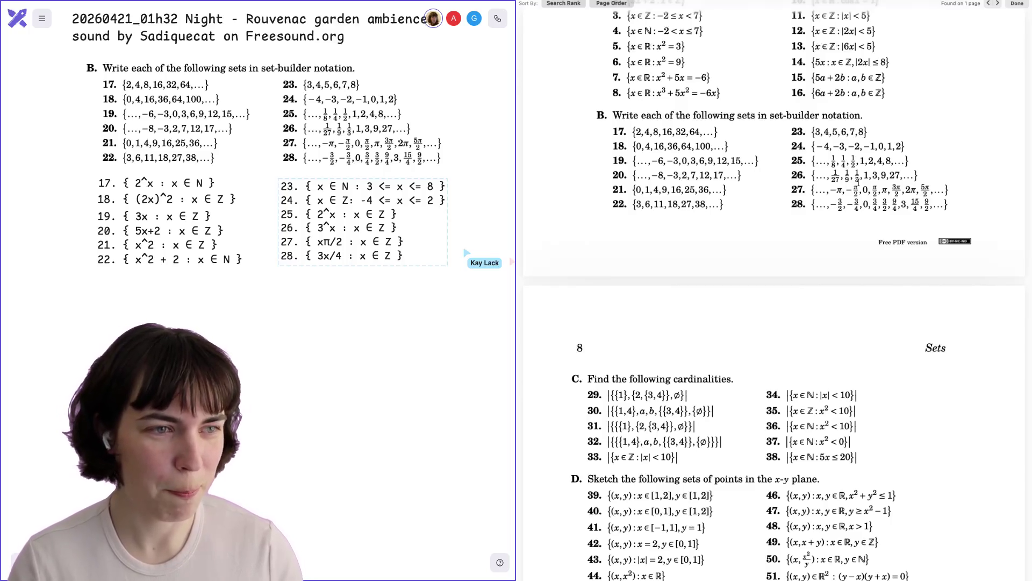
scroll(858, 183, down, 1)
scroll(859, 183, up, 2)
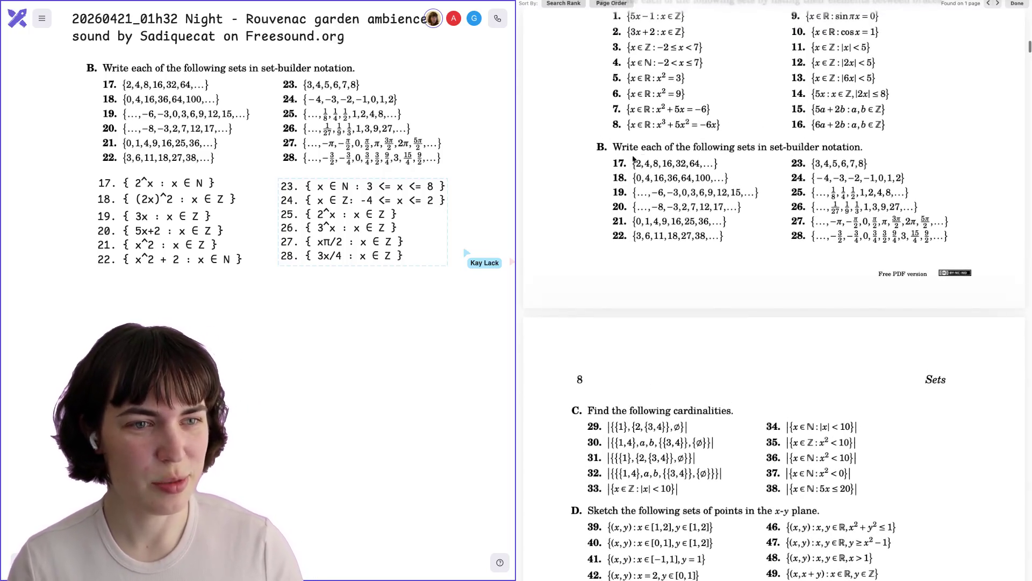
drag(640, 161, 773, 225)
scroll(773, 225, up, 10)
scroll(773, 225, down, 2)
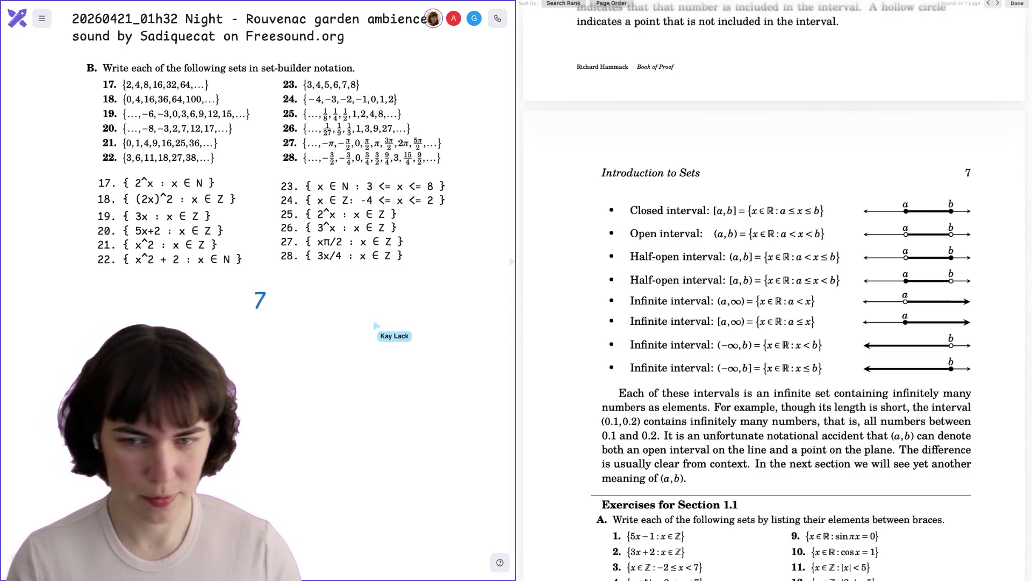
scroll(705, 342, down, 20)
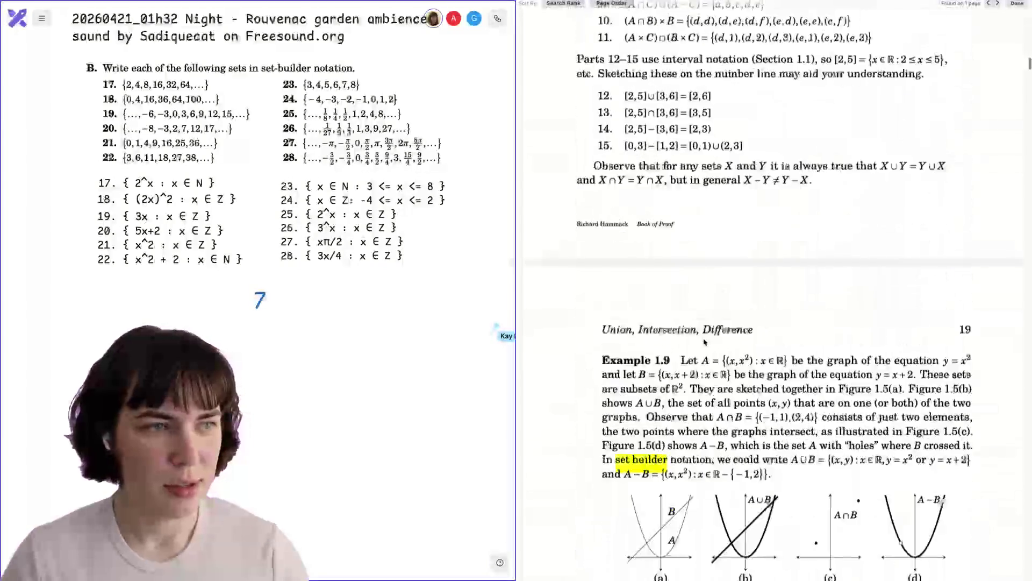
scroll(704, 342, down, 10)
drag(1028, 69, 1011, 487)
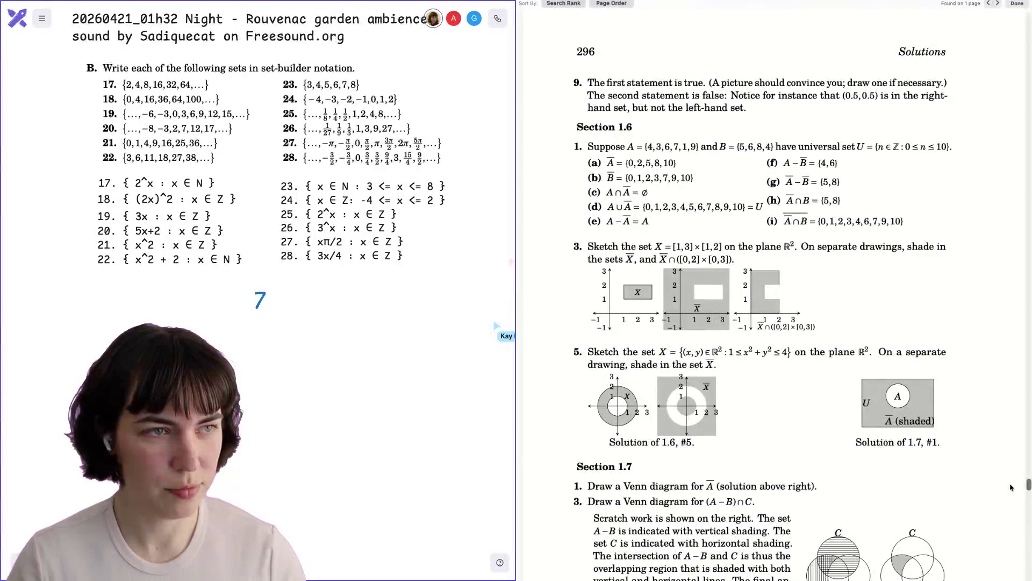
scroll(833, 258, up, 15)
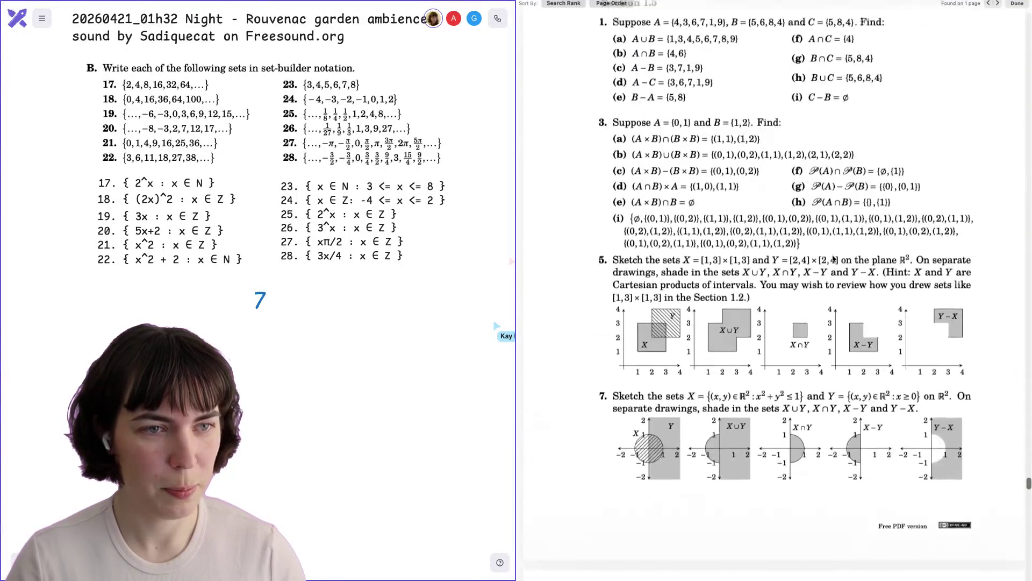
scroll(833, 258, up, 20)
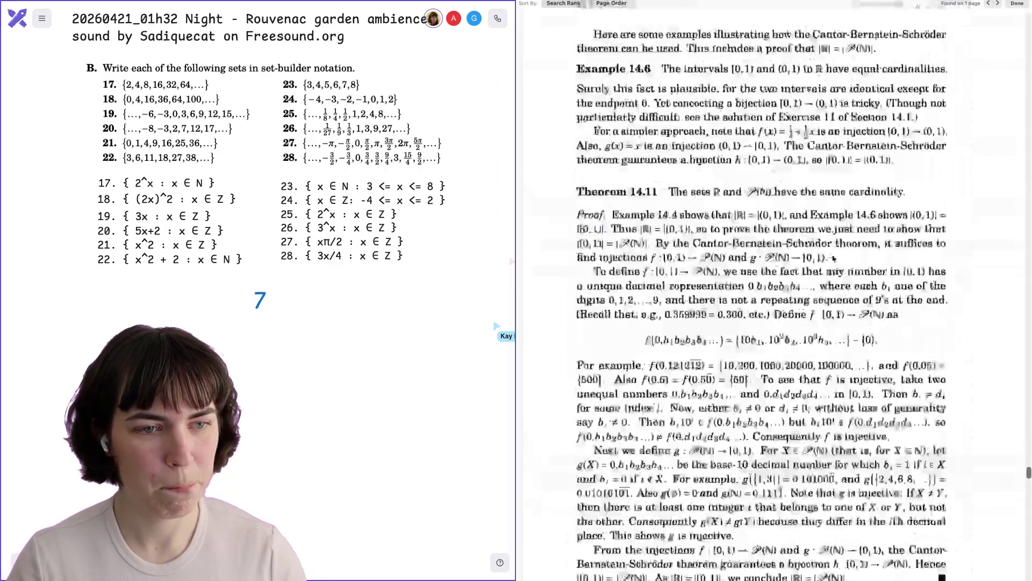
scroll(834, 258, down, 20)
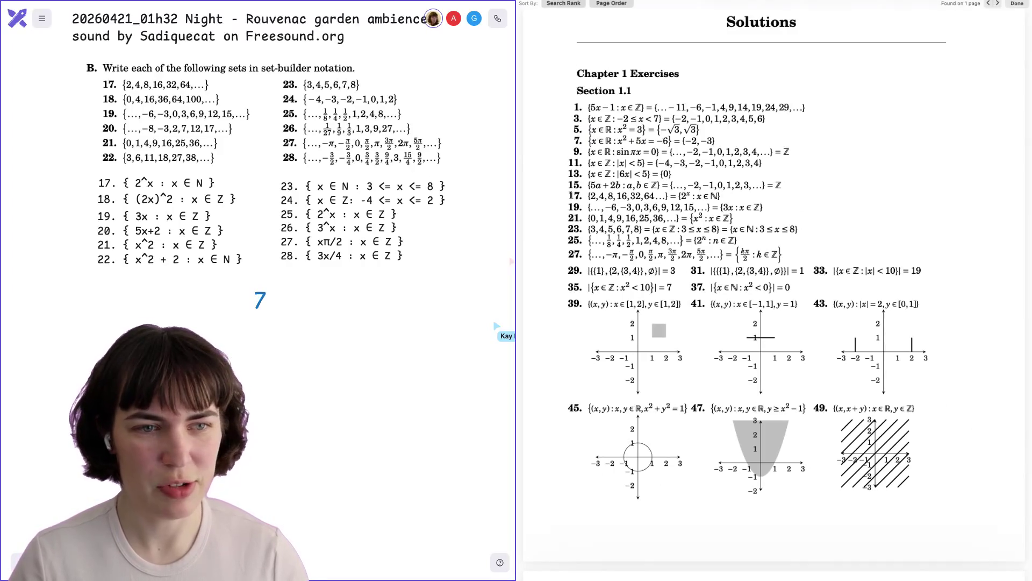
mouse_move(679, 196)
mouse_down()
mouse_move(699, 207)
mouse_move(728, 188)
mouse_move(723, 196)
mouse_up()
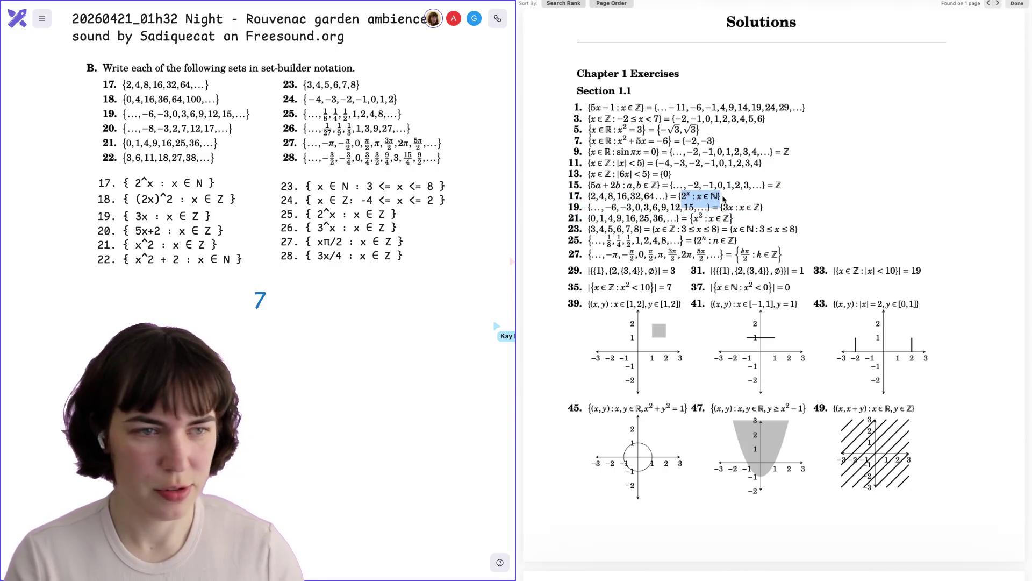
click(723, 198)
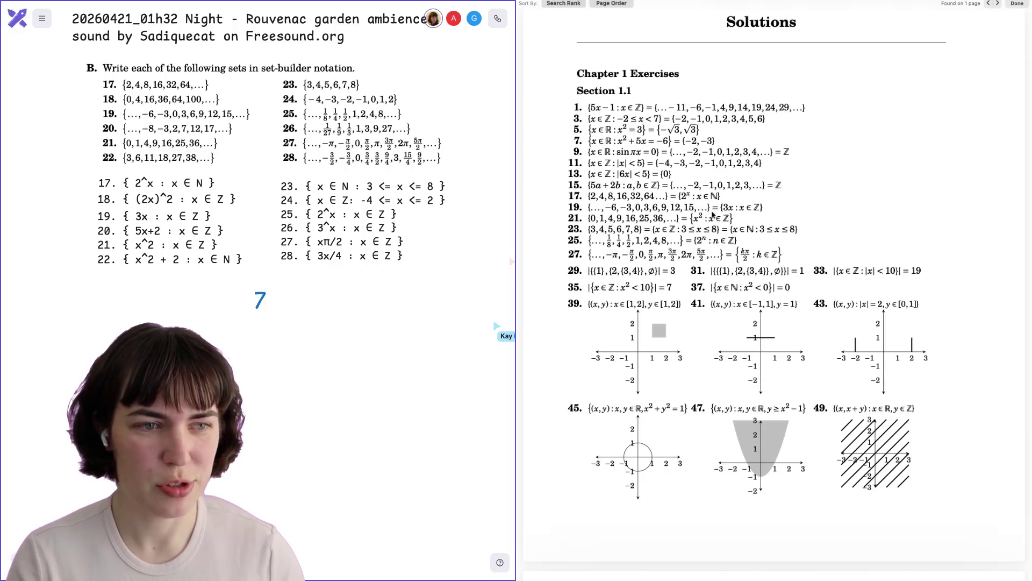
drag(722, 207, 765, 209)
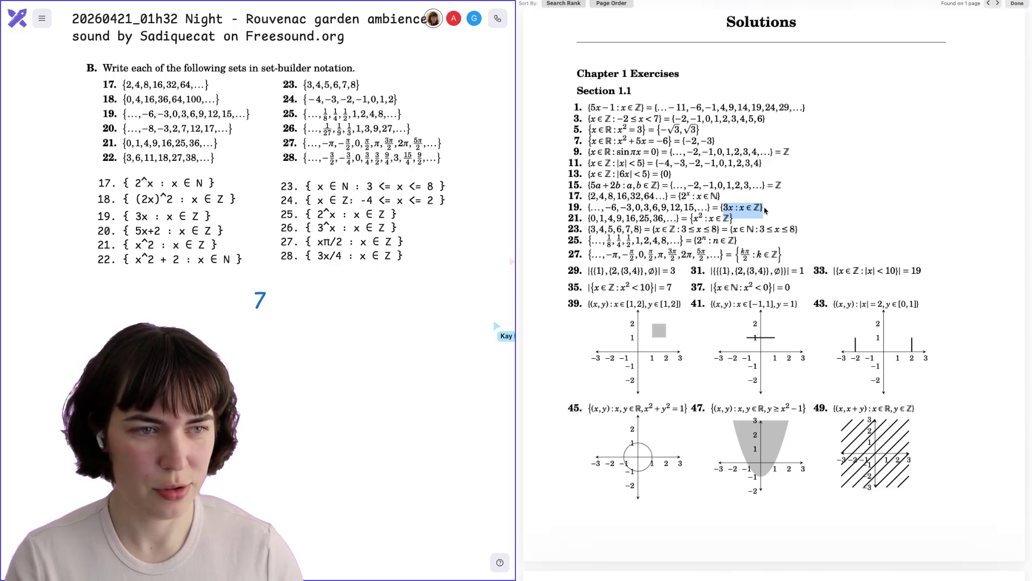
click(690, 219)
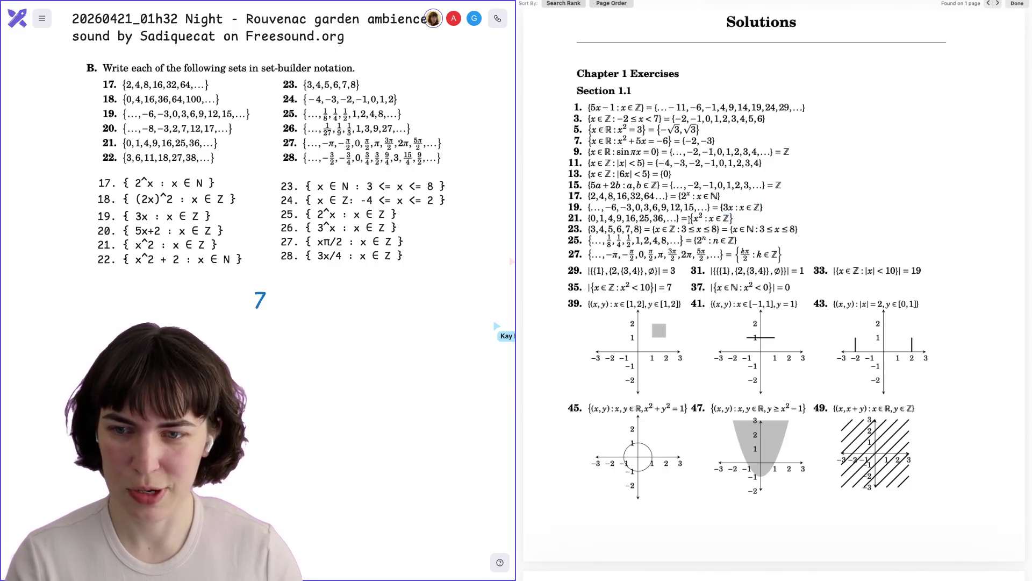
drag(691, 218, 734, 220)
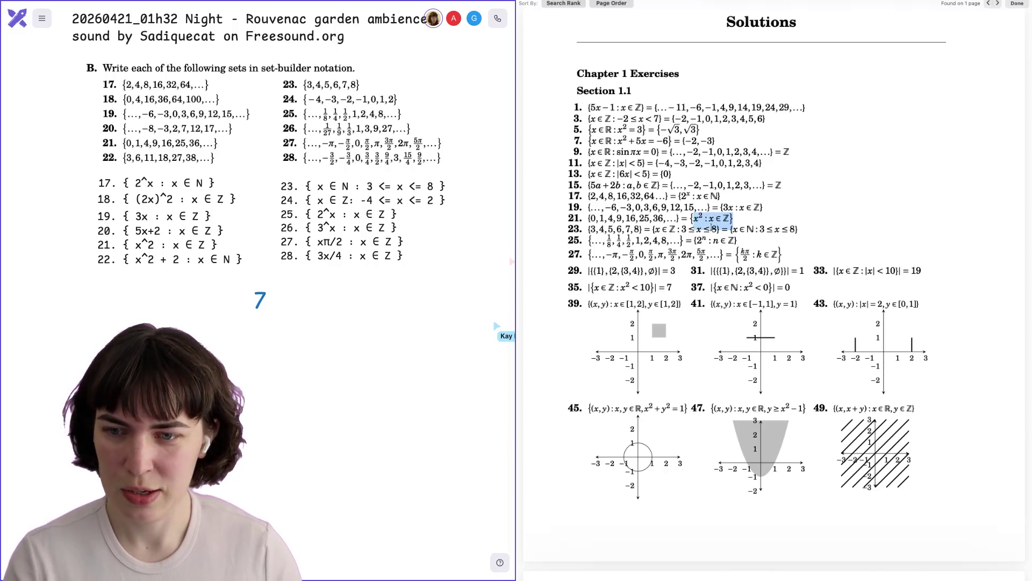
drag(730, 229, 798, 229)
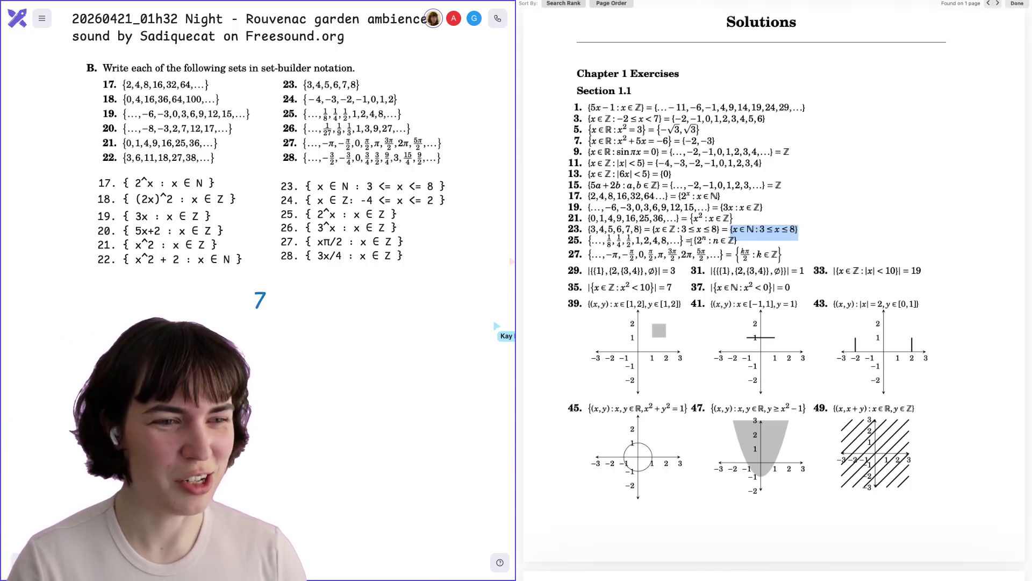
click(694, 240)
drag(694, 240, 738, 241)
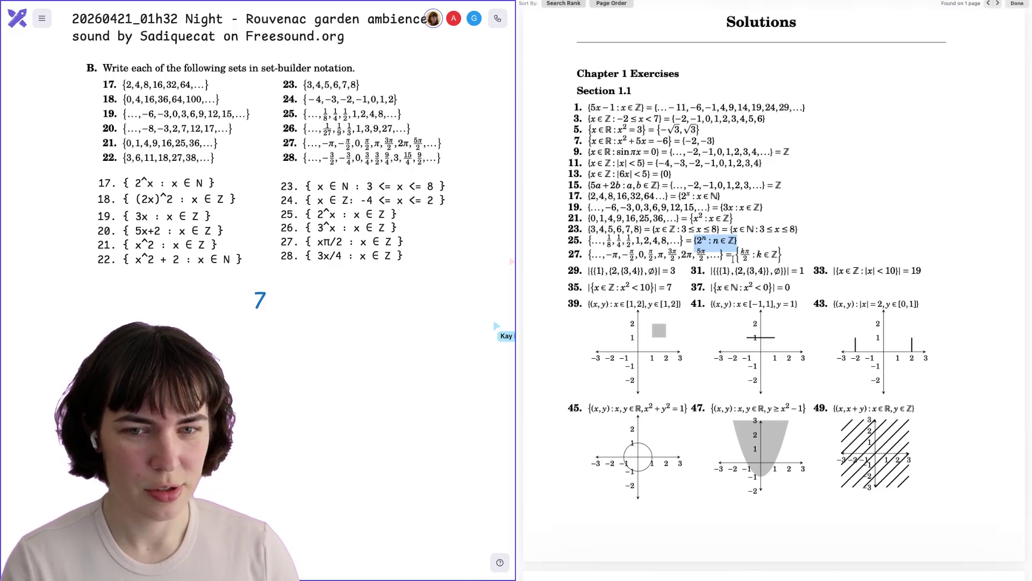
drag(732, 258, 789, 259)
click(789, 258)
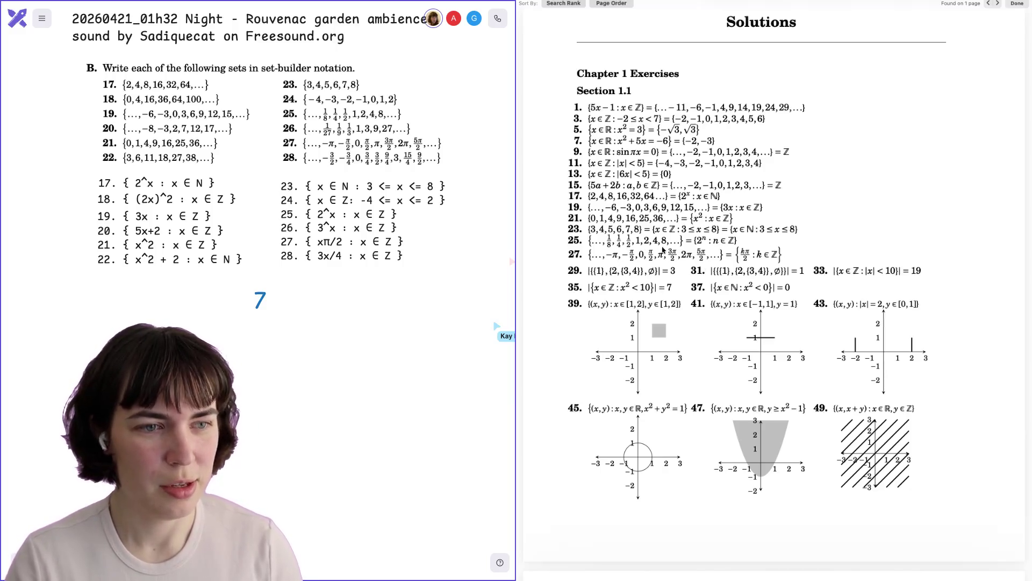
scroll(663, 250, up, 20)
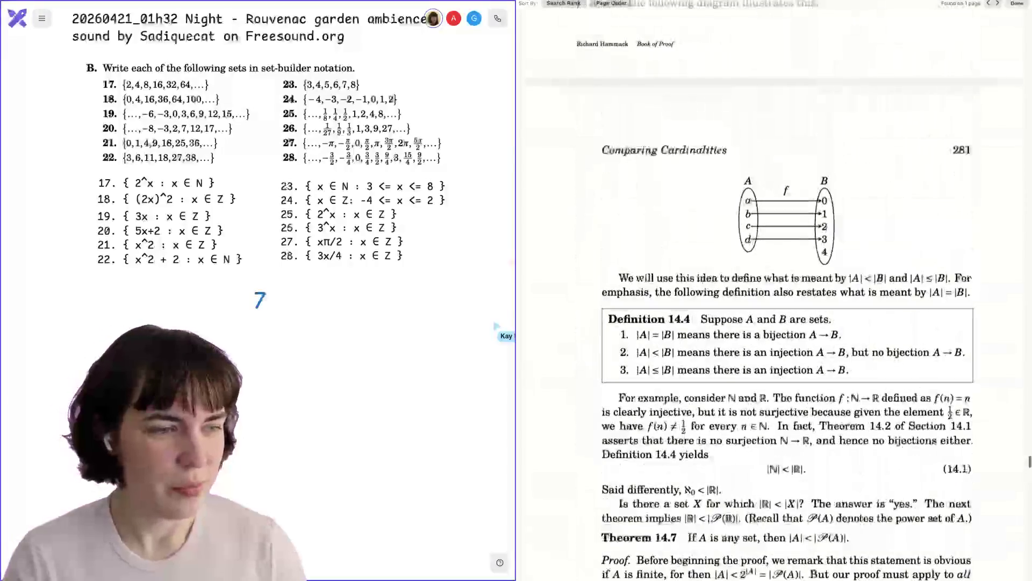
Scroll the PDF back through Introduction to Sets to page 7's list of closed, open, half-open and infinite intervals
scroll(1007, 466, up, 20)
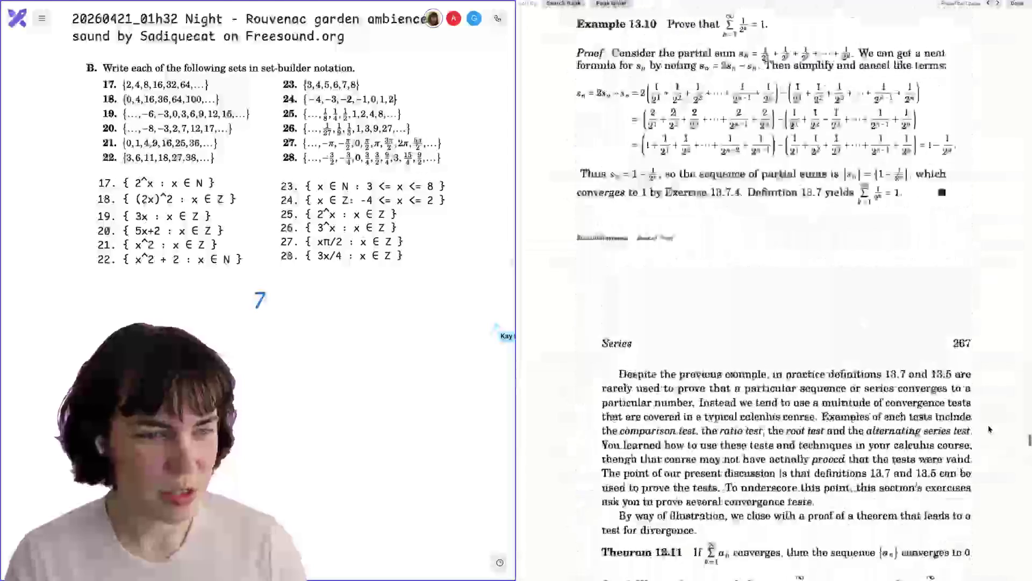
scroll(989, 429, up, 15)
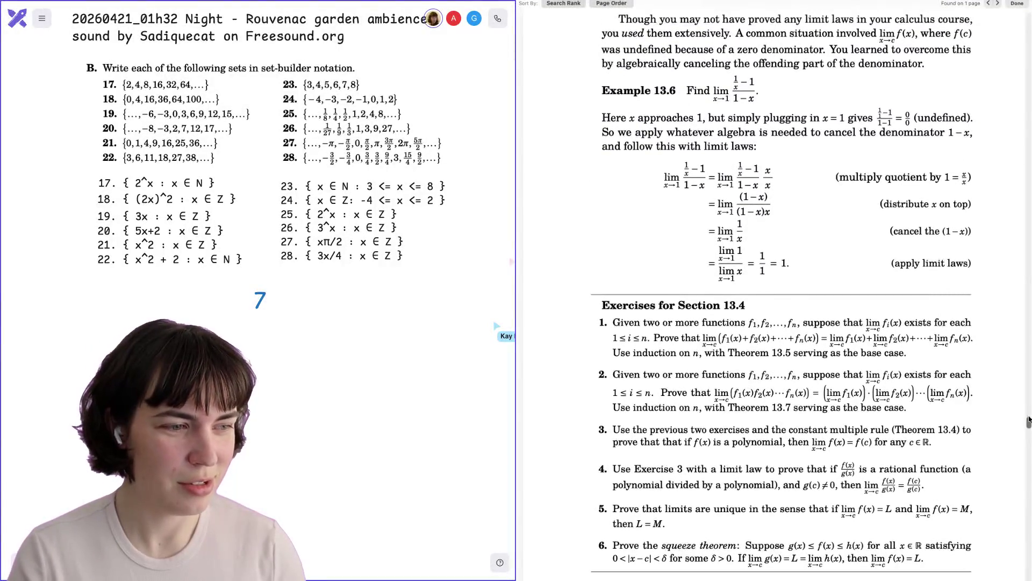
scroll(1029, 420, up, 10)
drag(1028, 420, 1029, 85)
scroll(774, 290, up, 15)
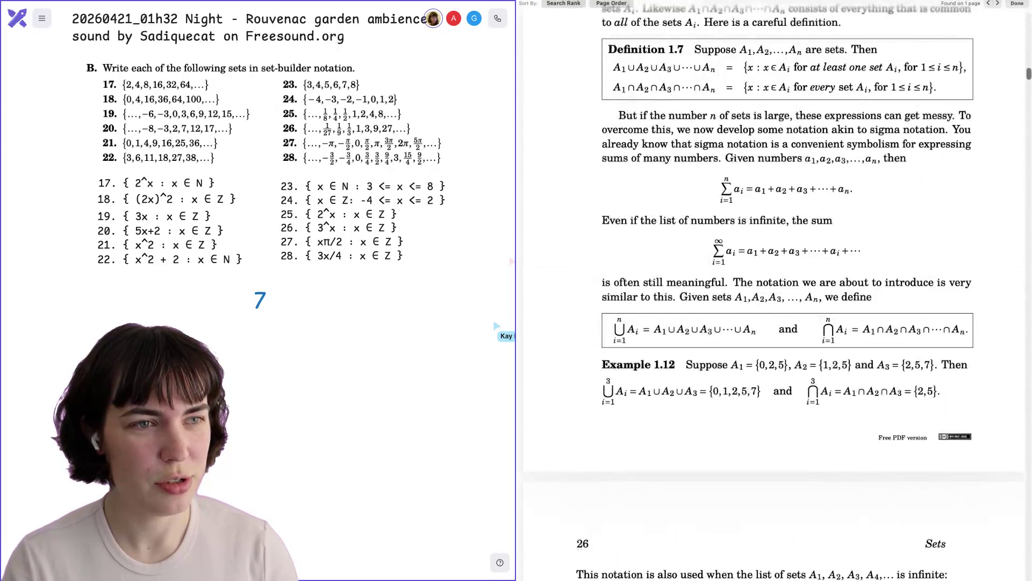
scroll(775, 291, up, 20)
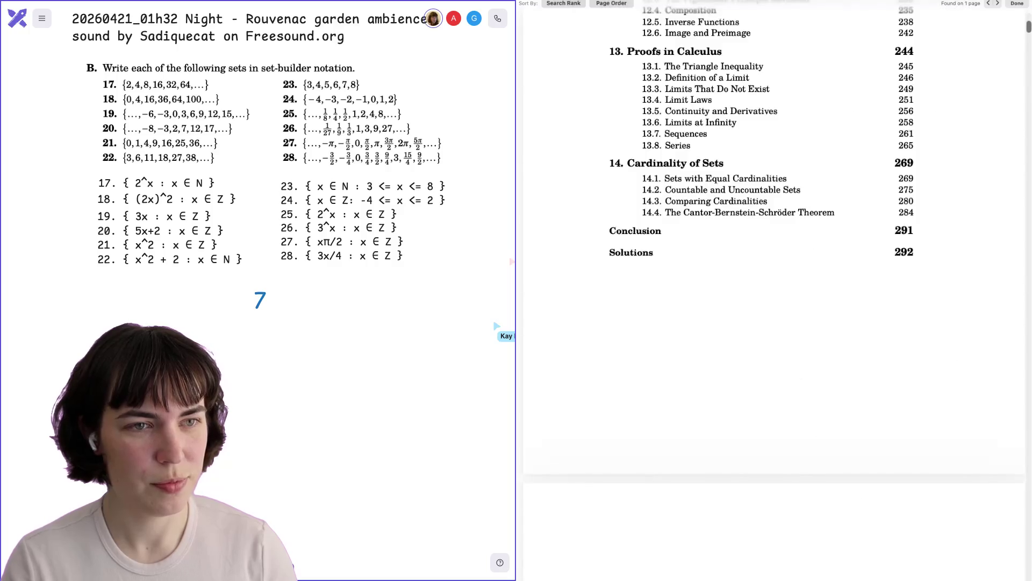
scroll(774, 291, down, 20)
scroll(774, 290, down, 10)
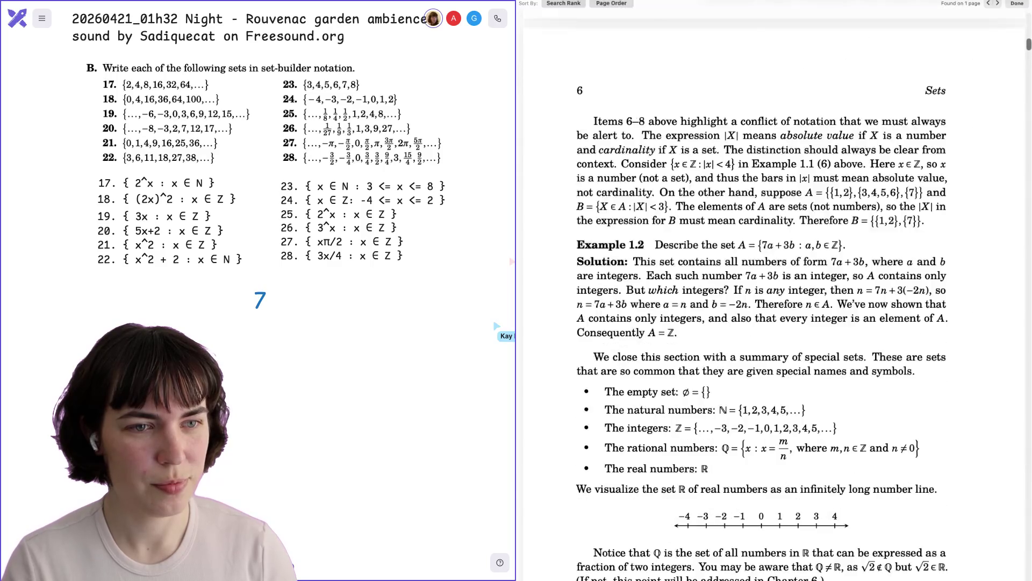
scroll(774, 291, up, 3)
scroll(856, 230, down, 15)
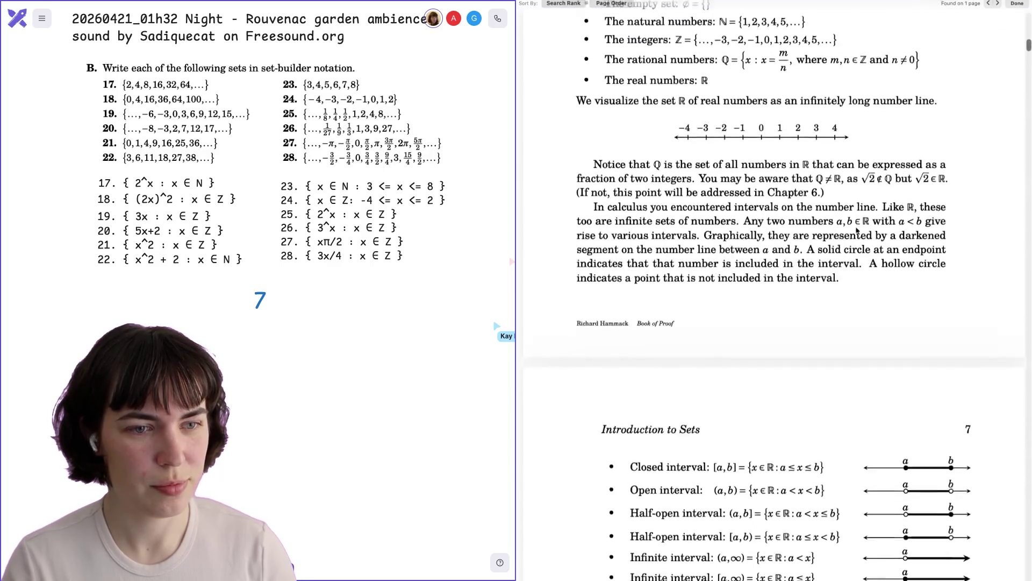
scroll(857, 219, up, 10)
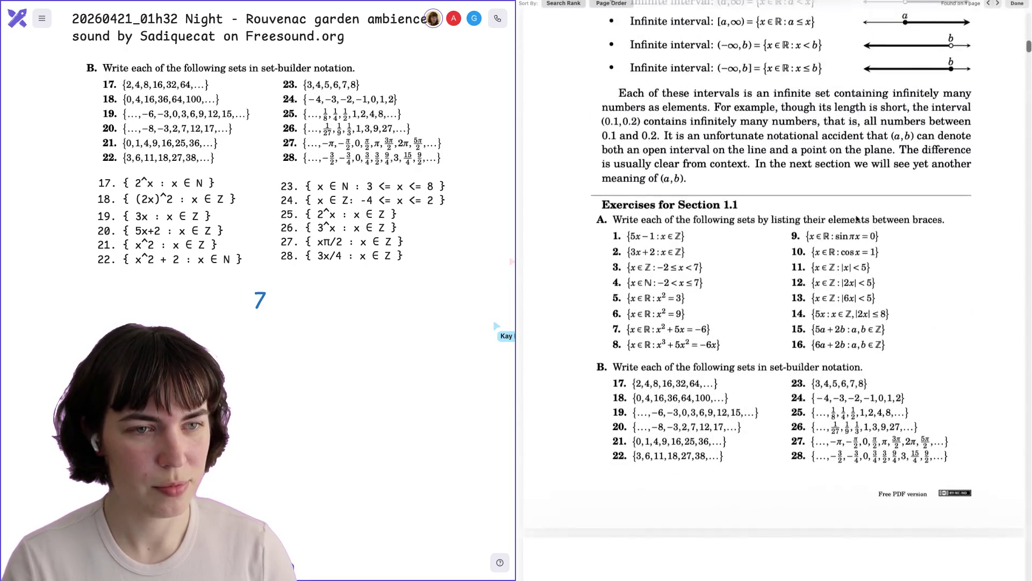
scroll(857, 217, down, 3)
scroll(857, 218, down, 3)
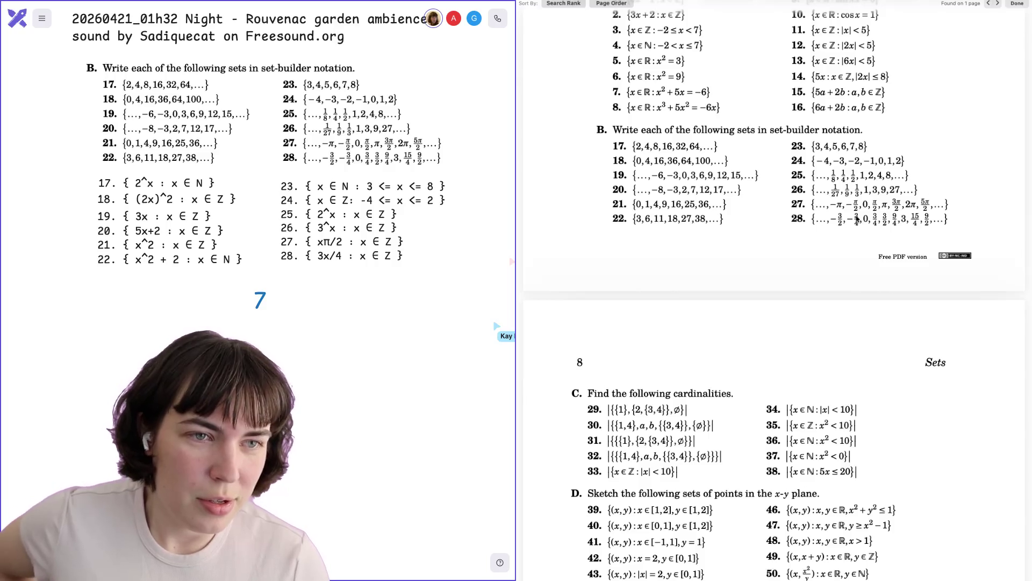
scroll(857, 218, up, 15)
scroll(857, 221, down, 1)
scroll(857, 220, up, 5)
scroll(858, 219, down, 7)
scroll(857, 218, down, 7)
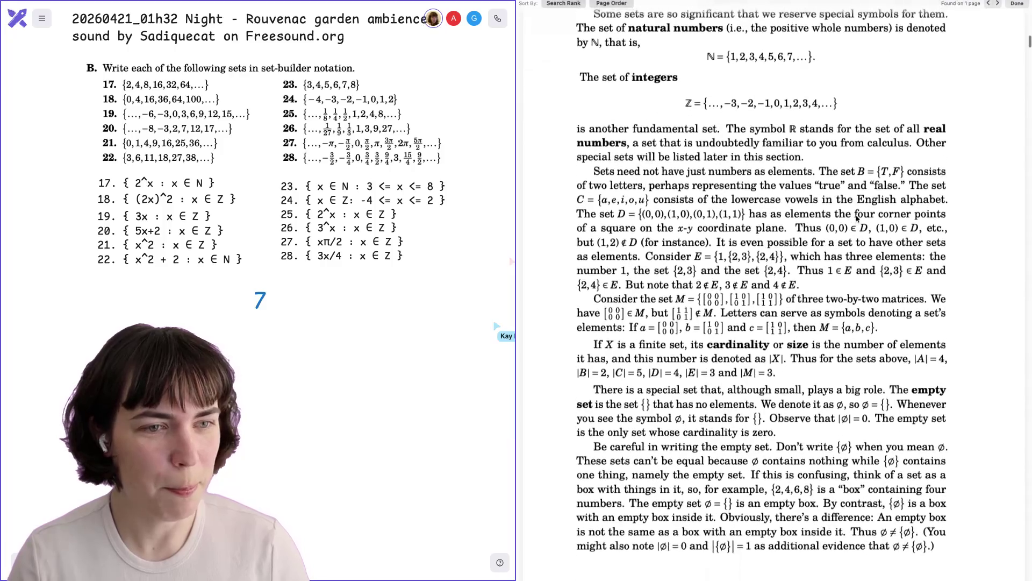
scroll(857, 217, down, 3)
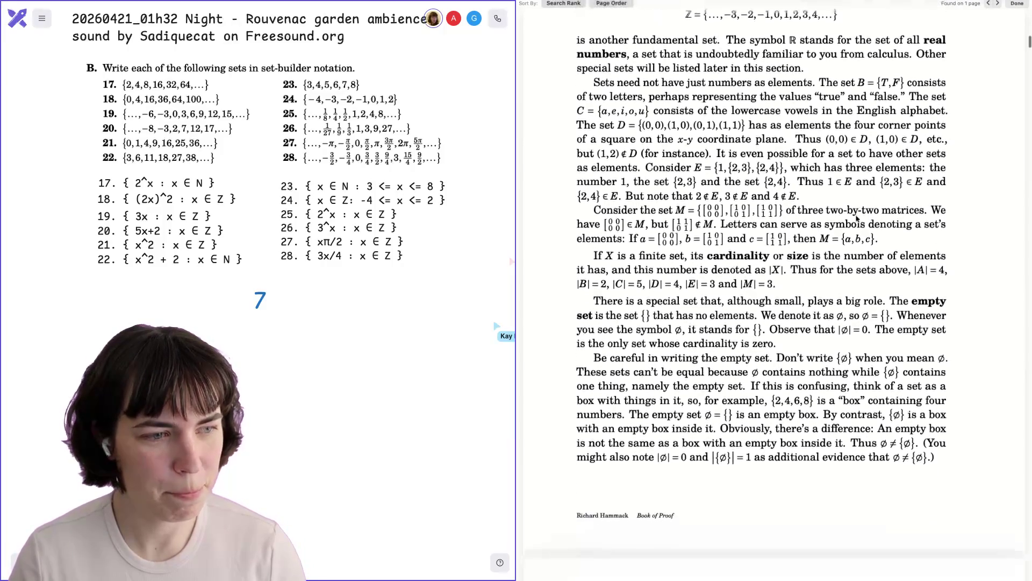
scroll(857, 220, down, 10)
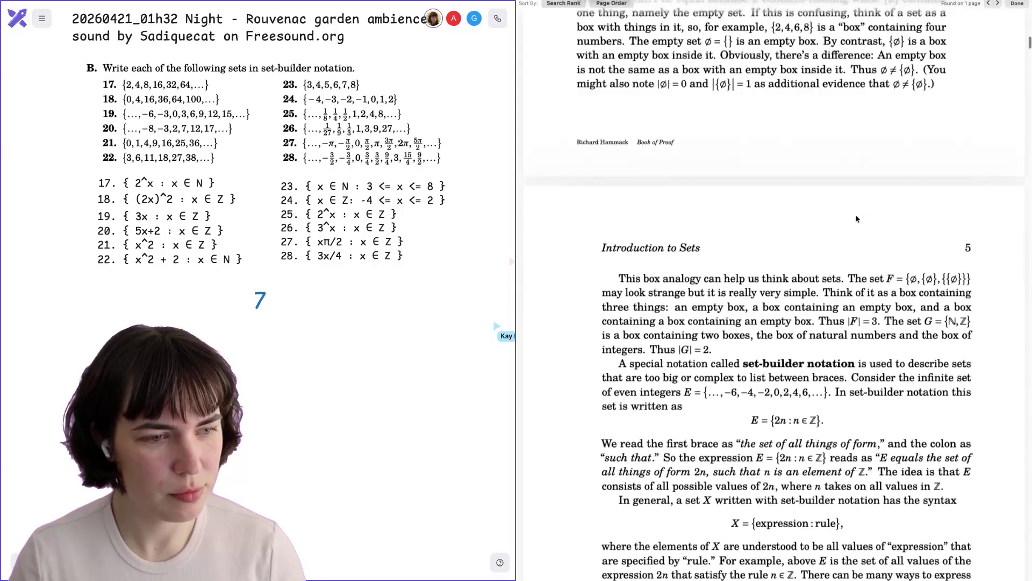
scroll(857, 217, down, 1)
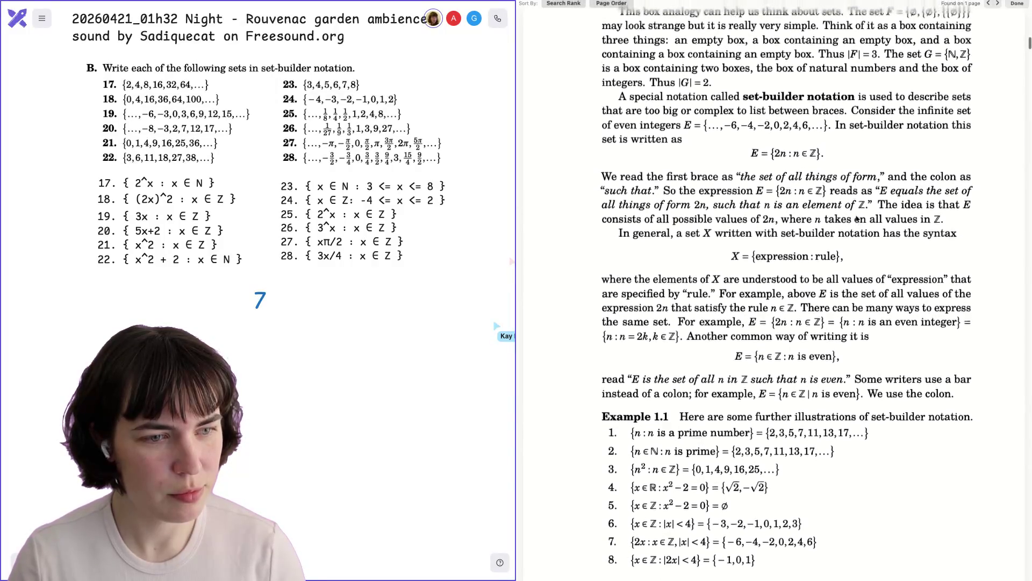
scroll(857, 218, up, 2)
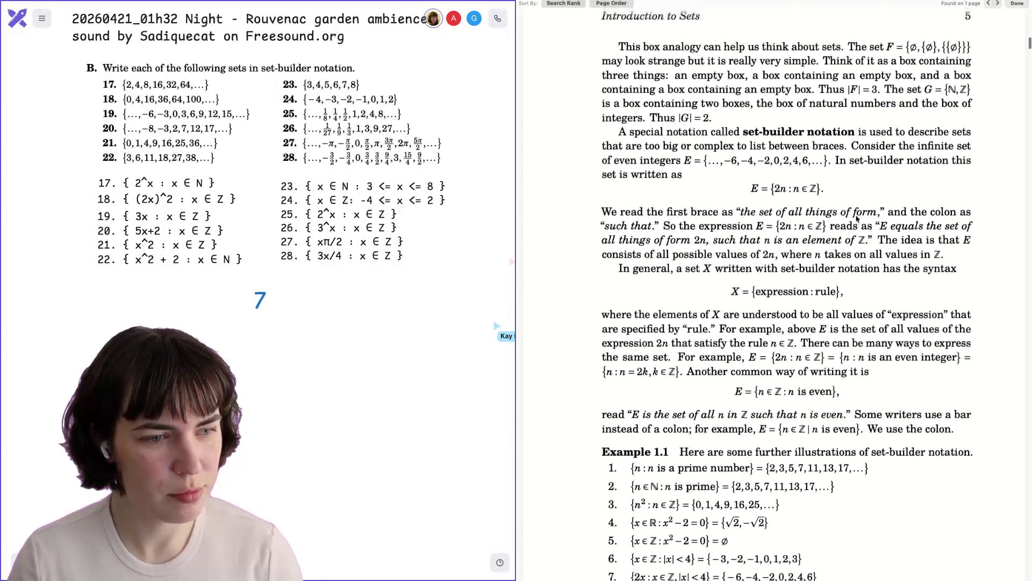
scroll(857, 219, down, 8)
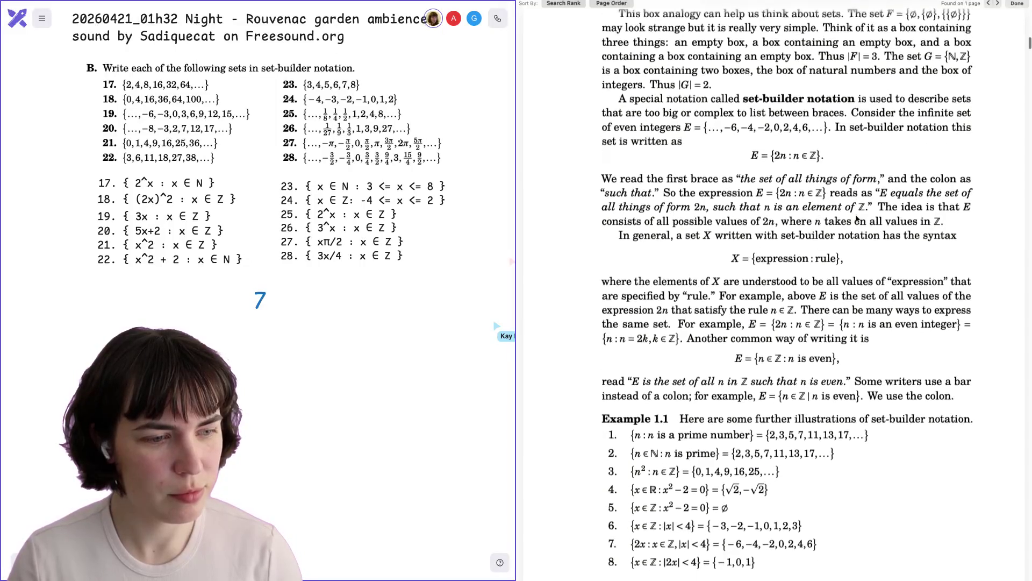
scroll(857, 219, down, 5)
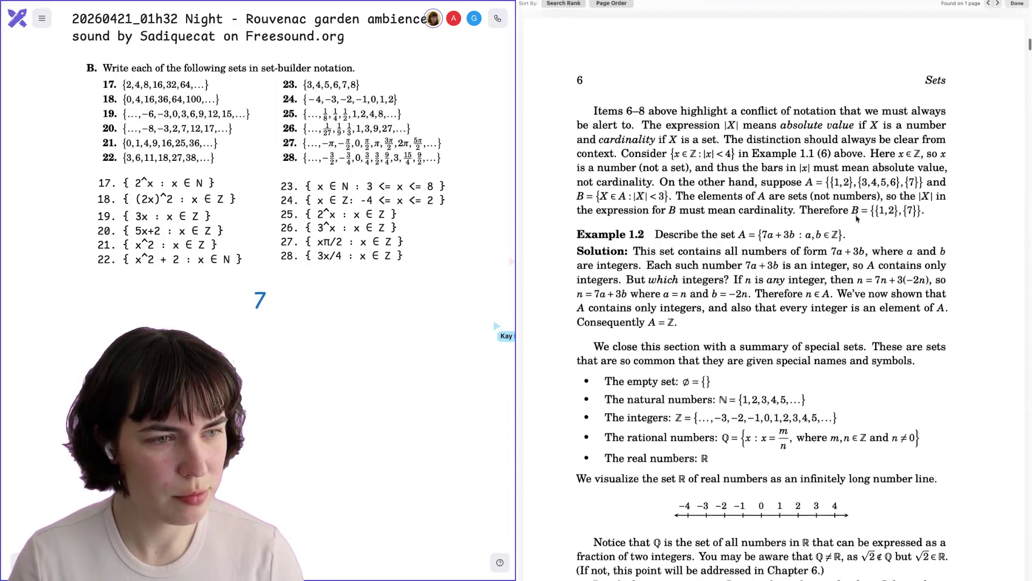
scroll(857, 218, down, 9)
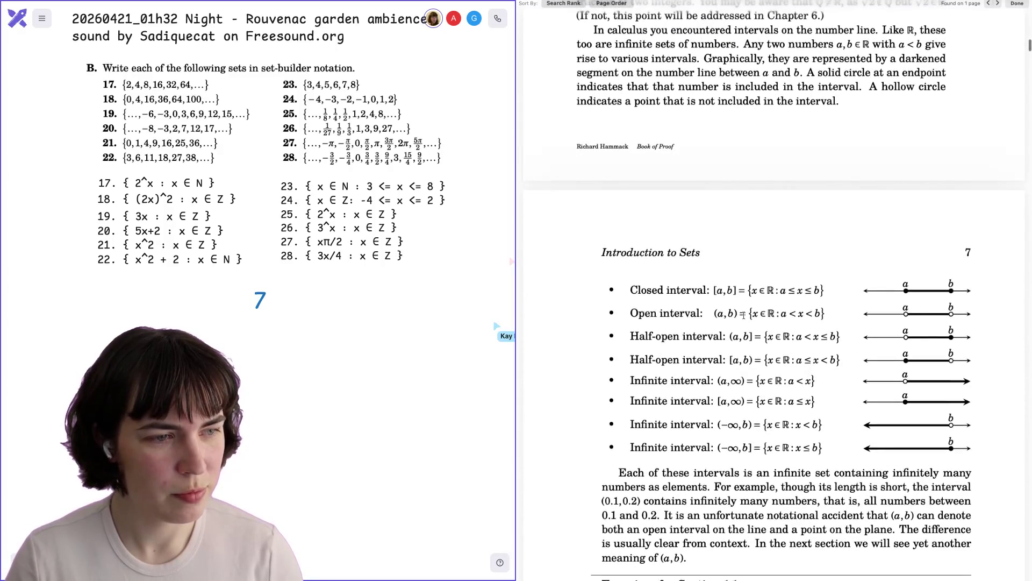
drag(745, 314, 851, 315)
click(770, 291)
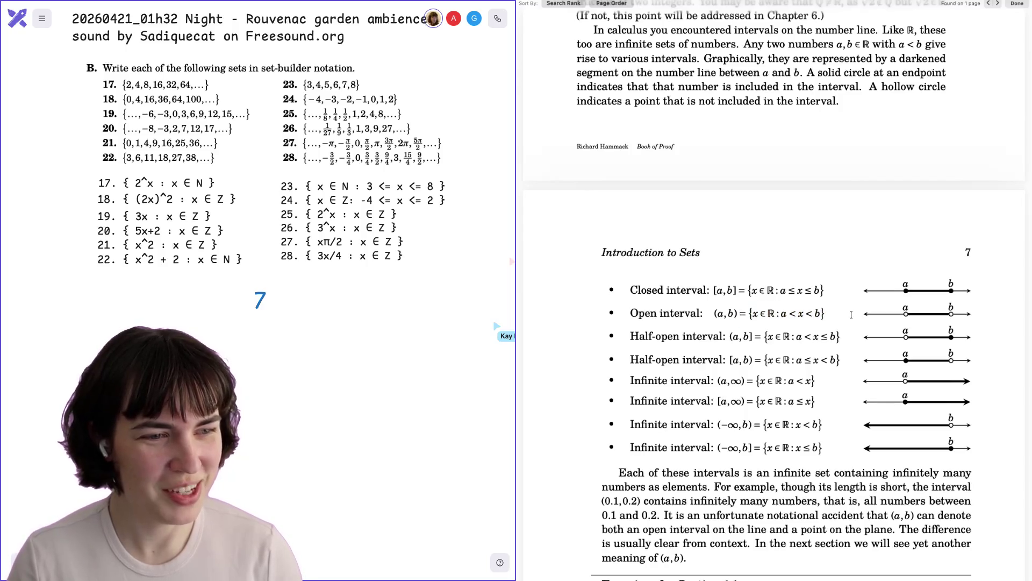
mouse_move(749, 291)
mouse_down()
mouse_move(825, 291)
mouse_move(743, 291)
mouse_up()
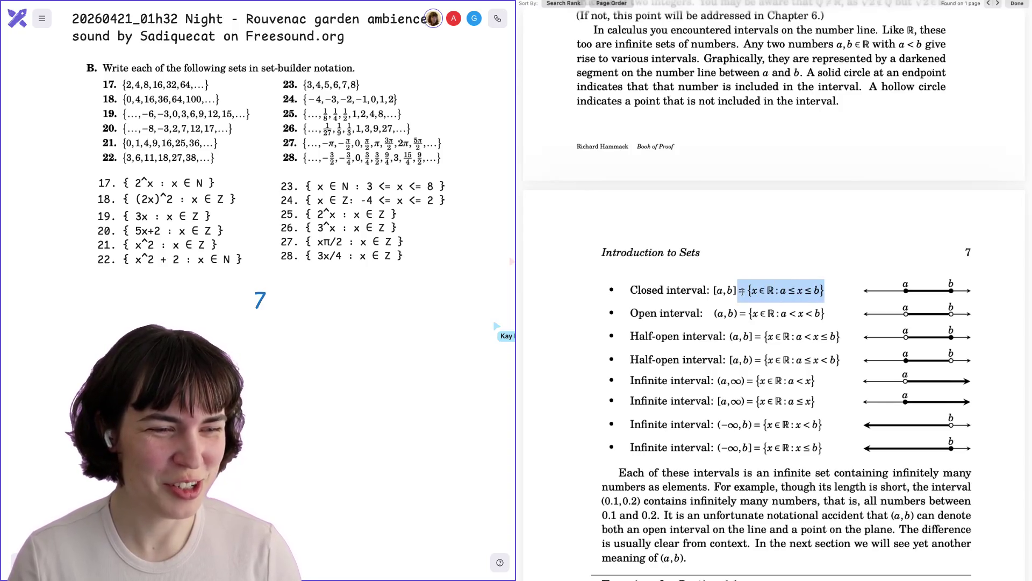
click(742, 291)
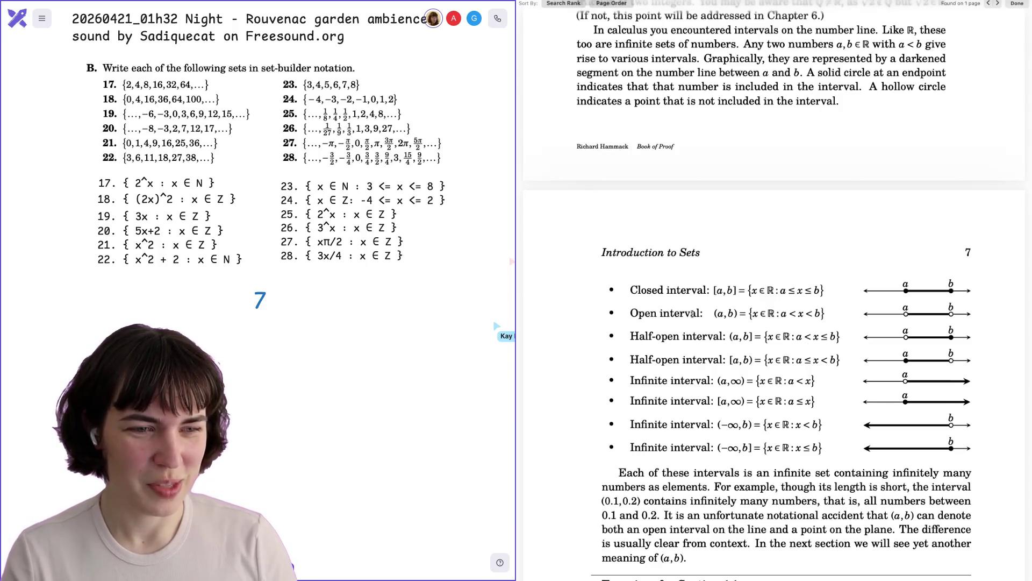
drag(637, 314, 740, 314)
Deselect the interval text and scroll the PDF to page 8's cardinality exercises 29–38
click(740, 313)
scroll(795, 315, down, 3)
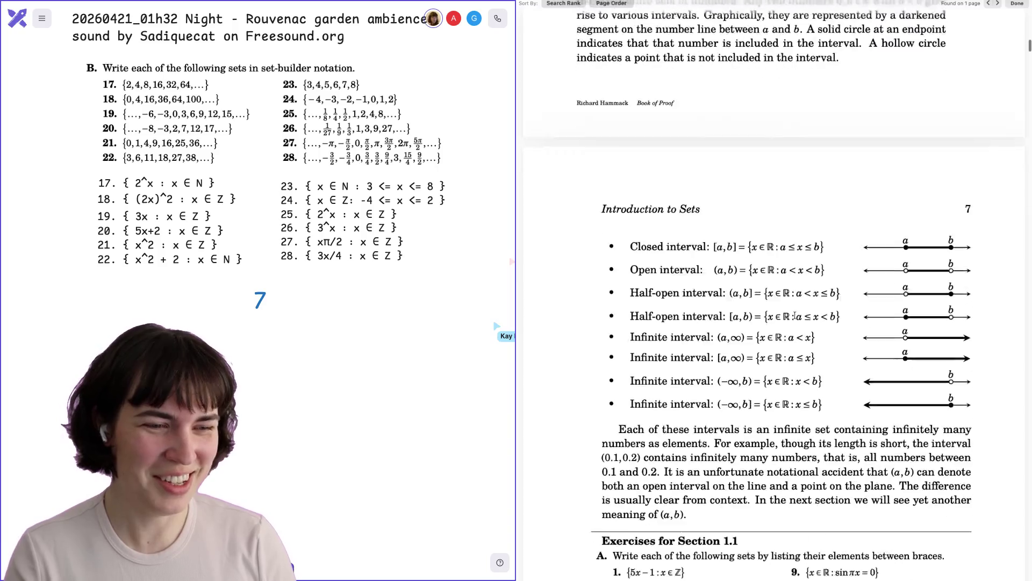
scroll(795, 315, down, 6)
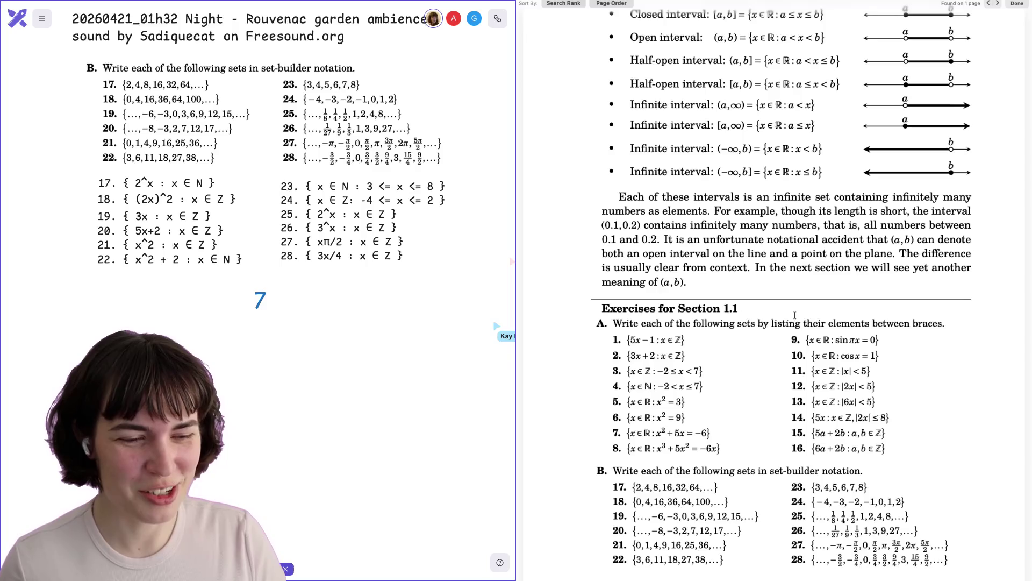
scroll(796, 316, down, 15)
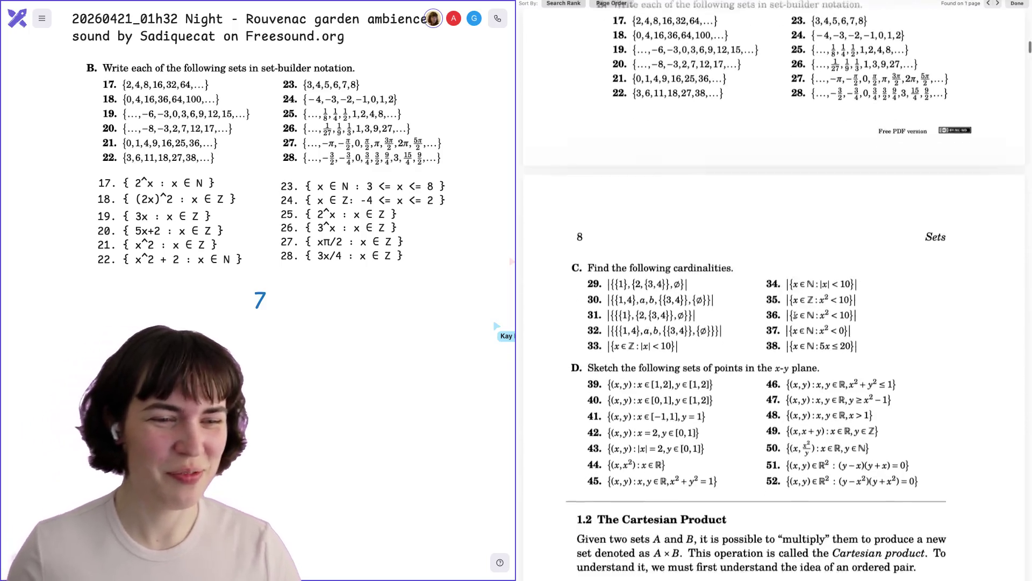
scroll(795, 316, up, 1)
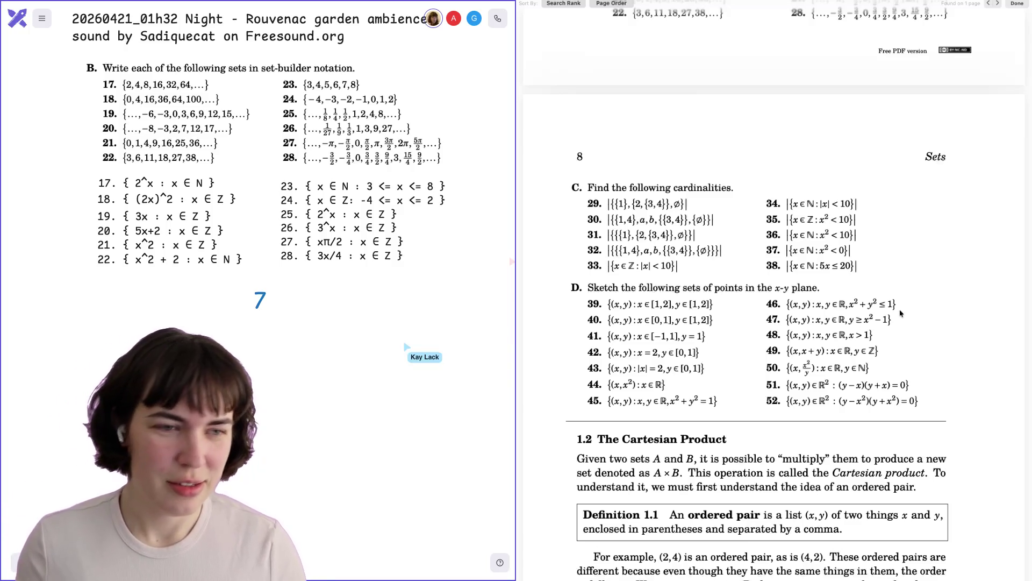
scroll(902, 314, down, 3)
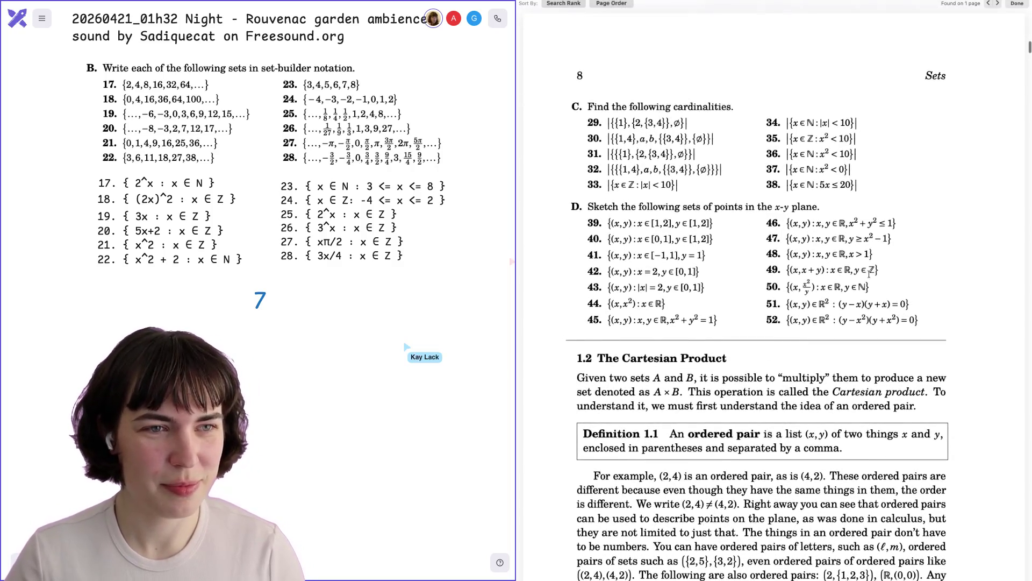
scroll(258, 161, down, 1)
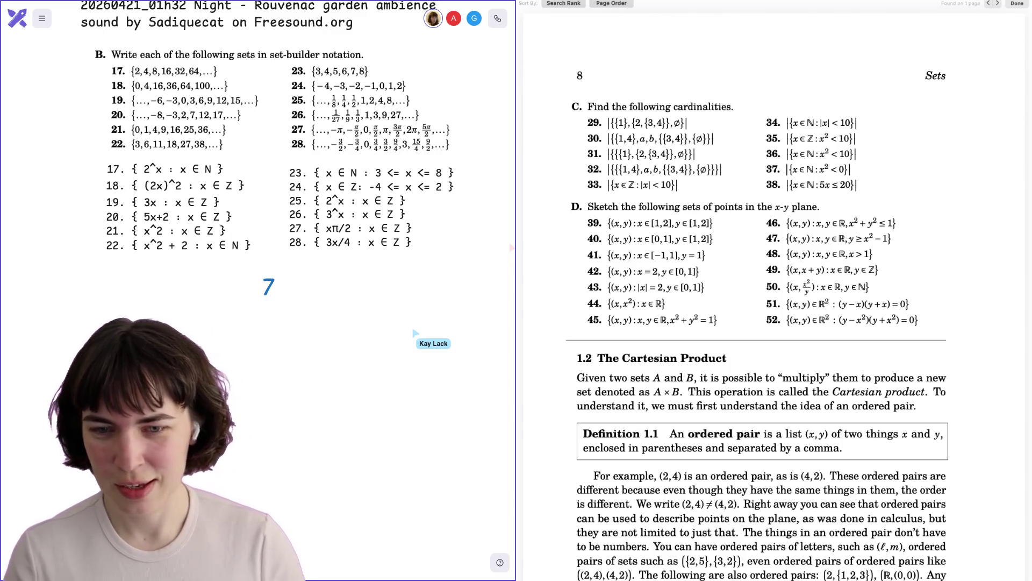
Screenshot the section C cardinality exercises, paste them onto the board, and begin answer line '30.'
key(super+shift+4)
key(Escape)
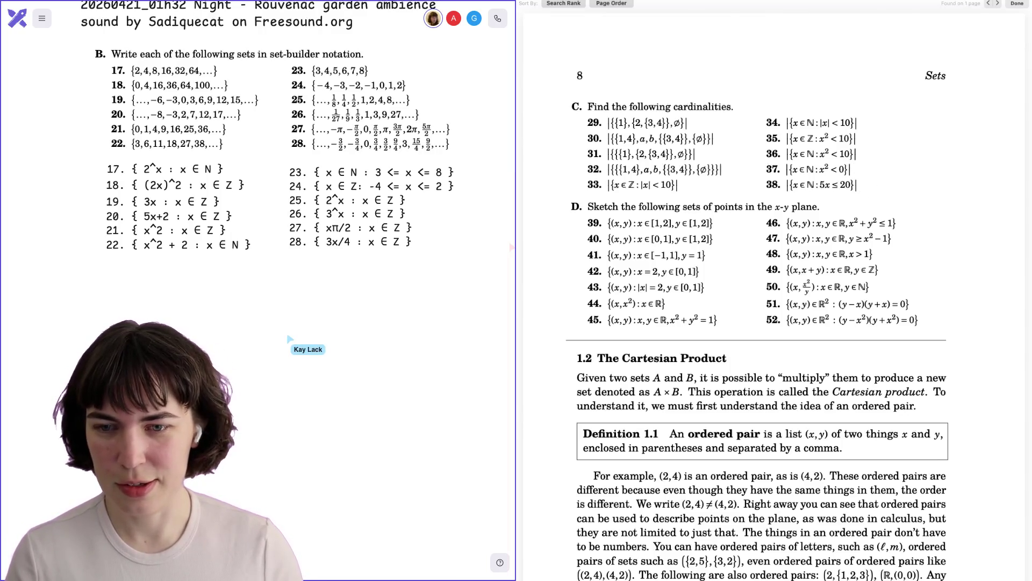
key(super+v)
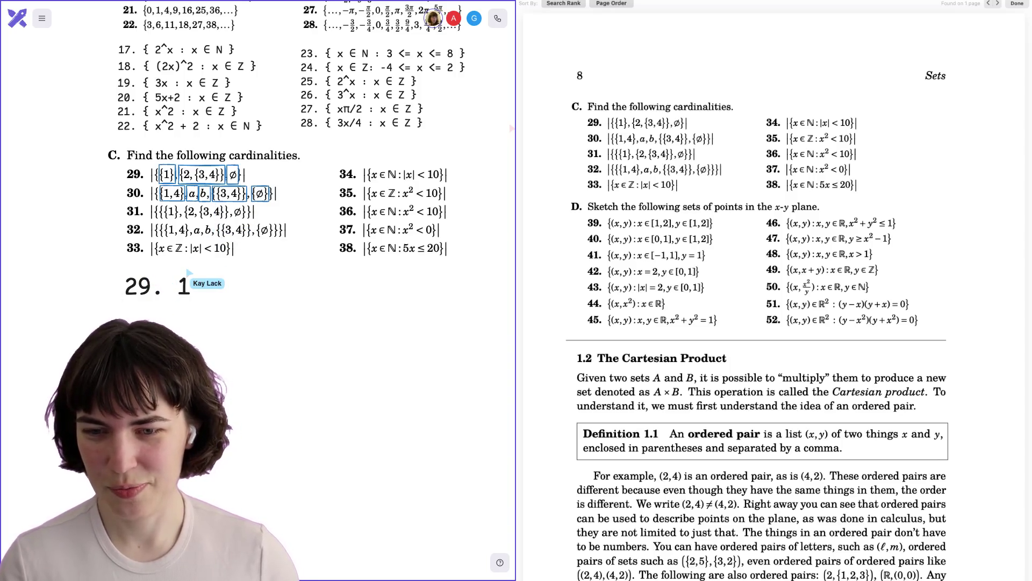
key(BackSpace)
text(30. 5)
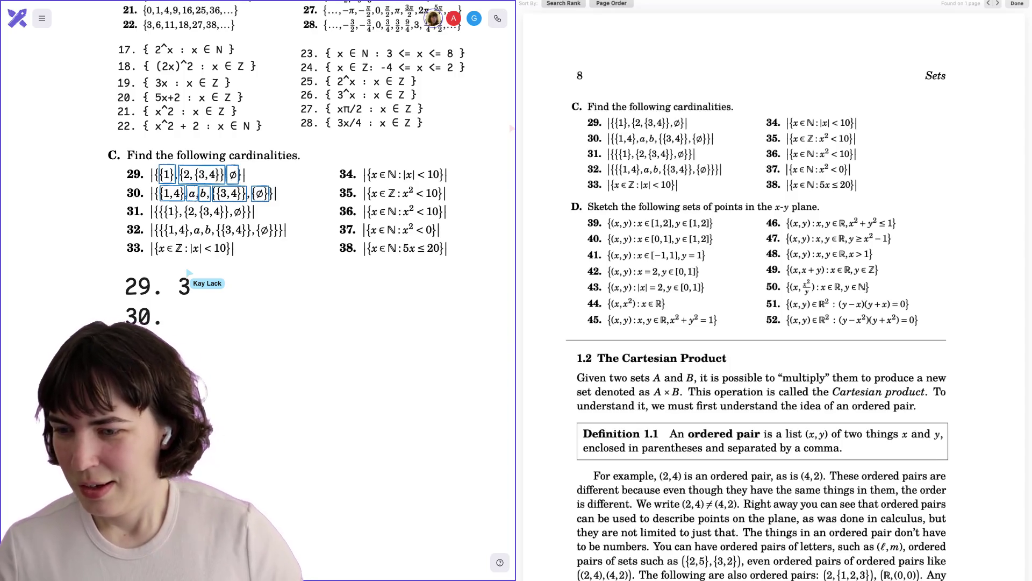
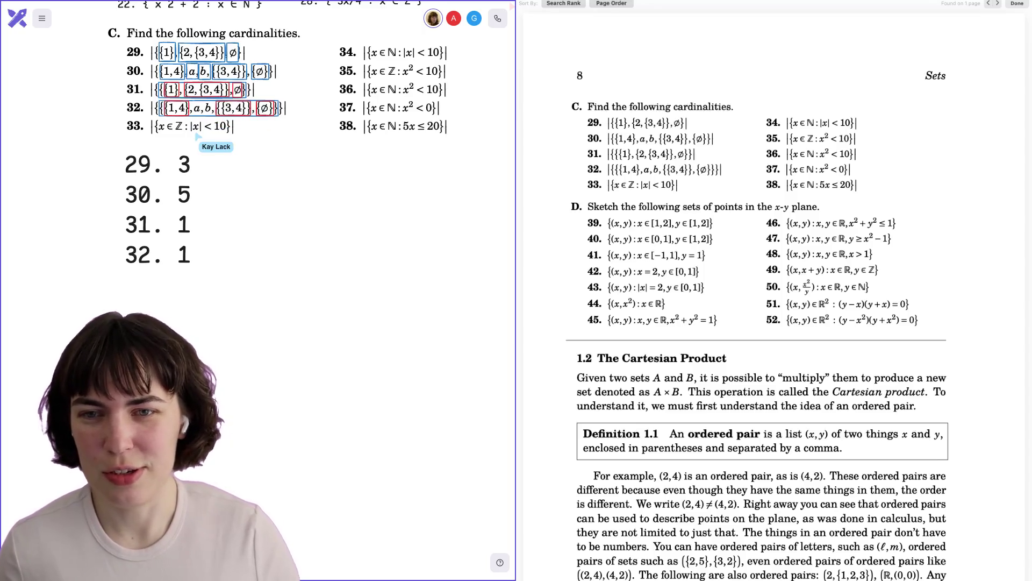
Remove the red scratch counting notes beside the 29–33 answer list
scroll(198, 137, up, 1)
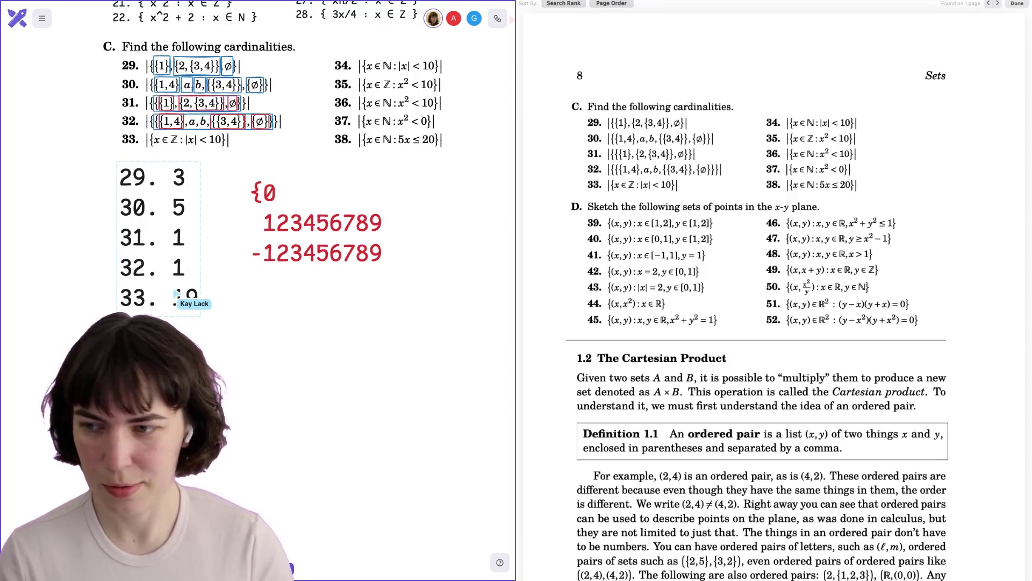
click(269, 196)
key(Delete)
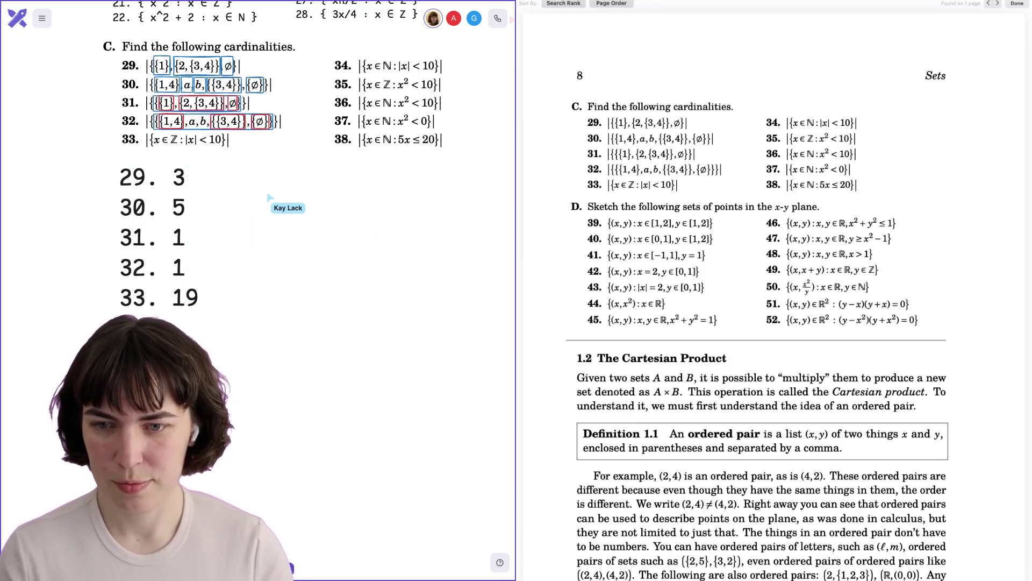
Duplicate the 29–33 answer list to the right and retype it as '34. 9' and '35.'
drag(165, 202, 375, 201)
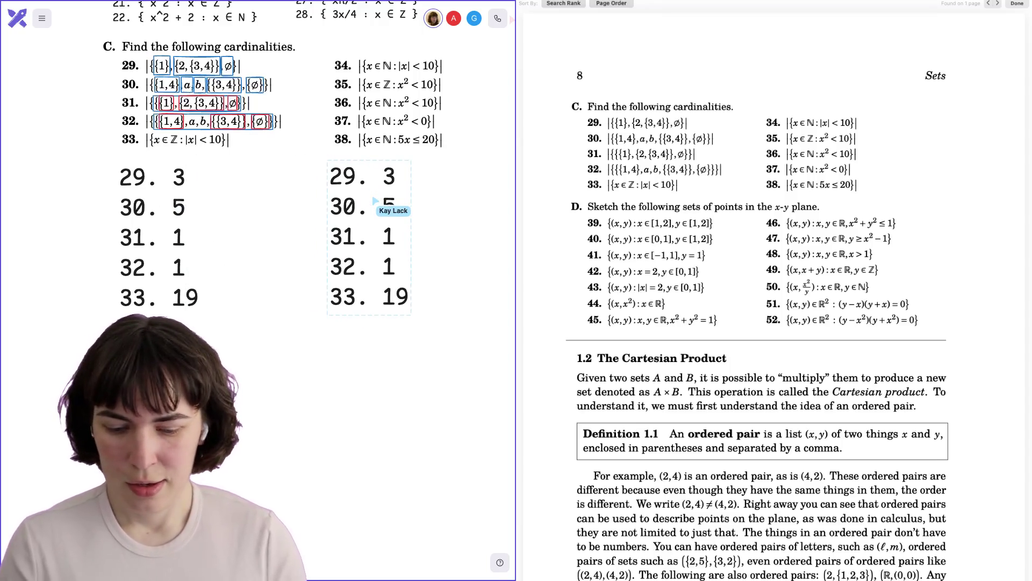
text(34.)
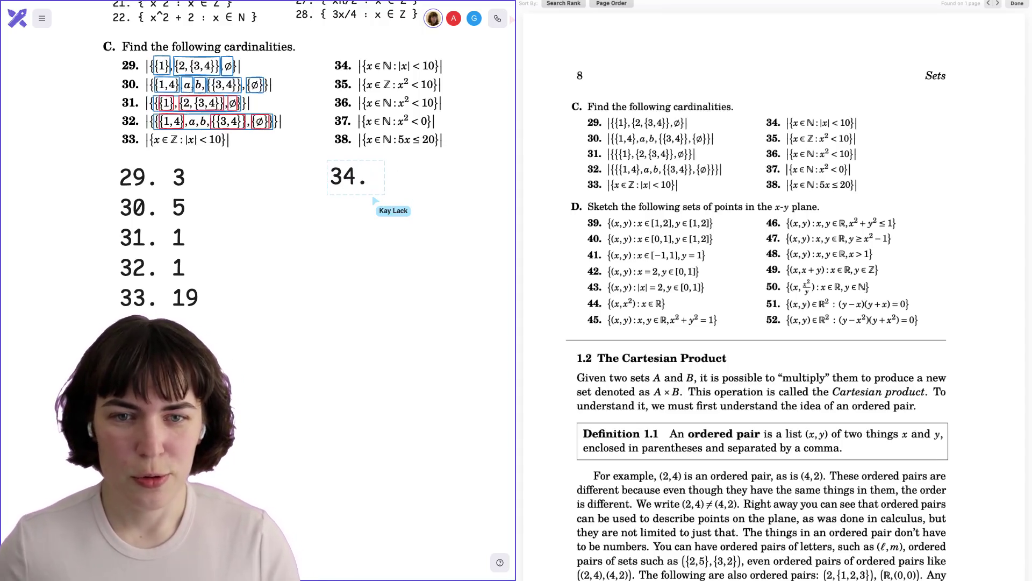
drag(370, 184, 334, 186)
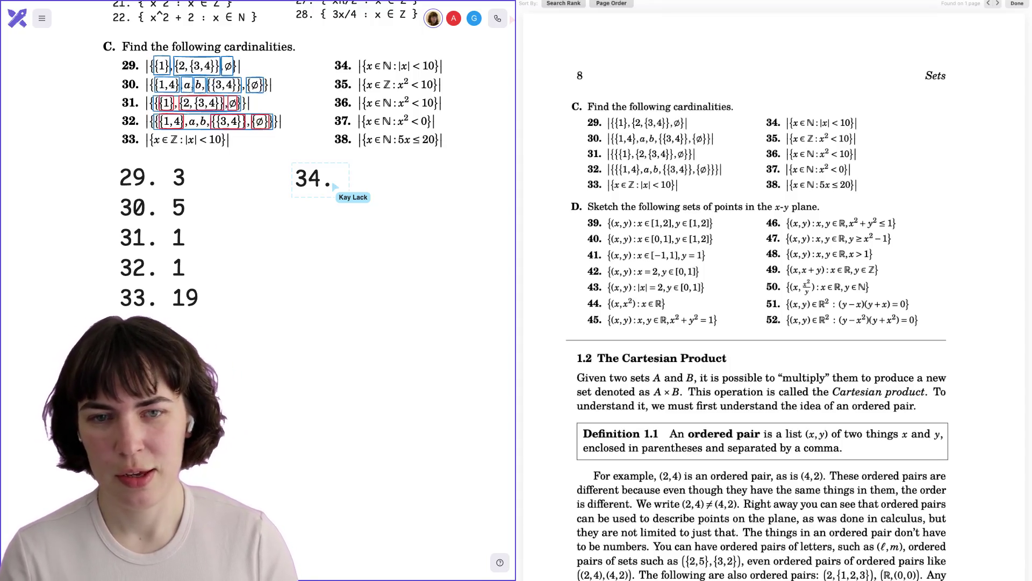
click(316, 205)
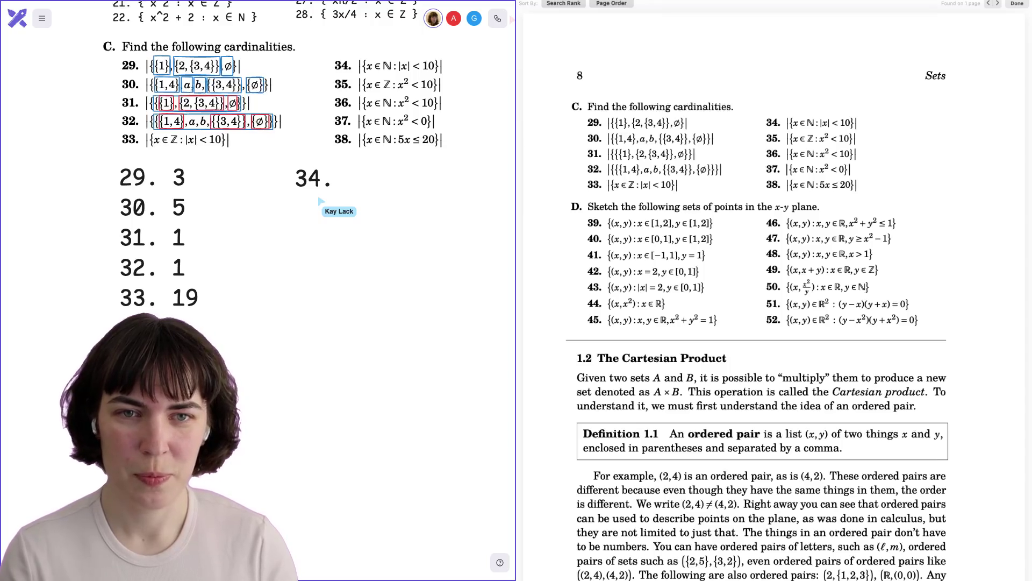
text(9)
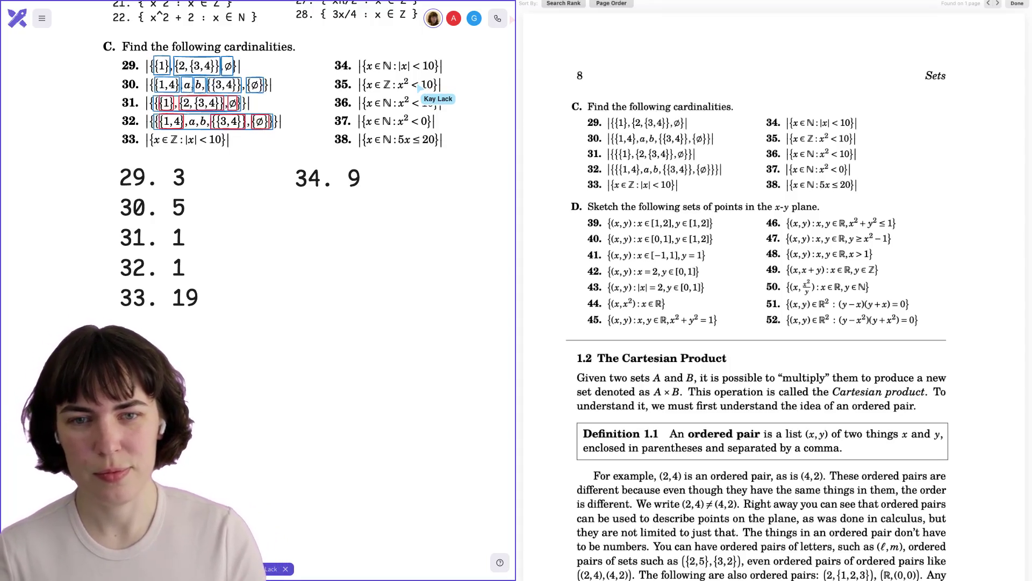
text(35.)
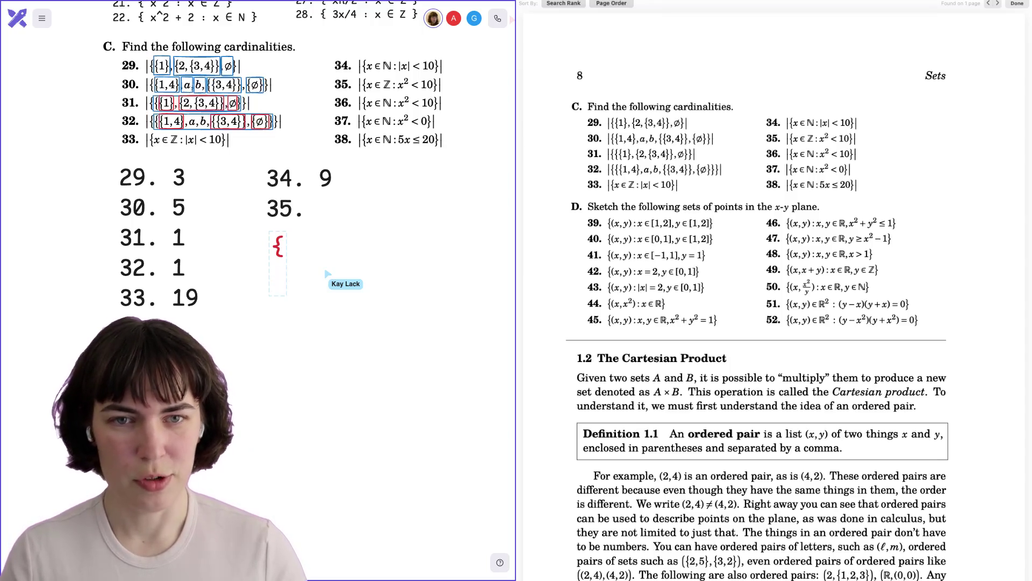
Jot the scratch set for problem 35 in the red note, including 0 and -149
text(0)
key(Return)
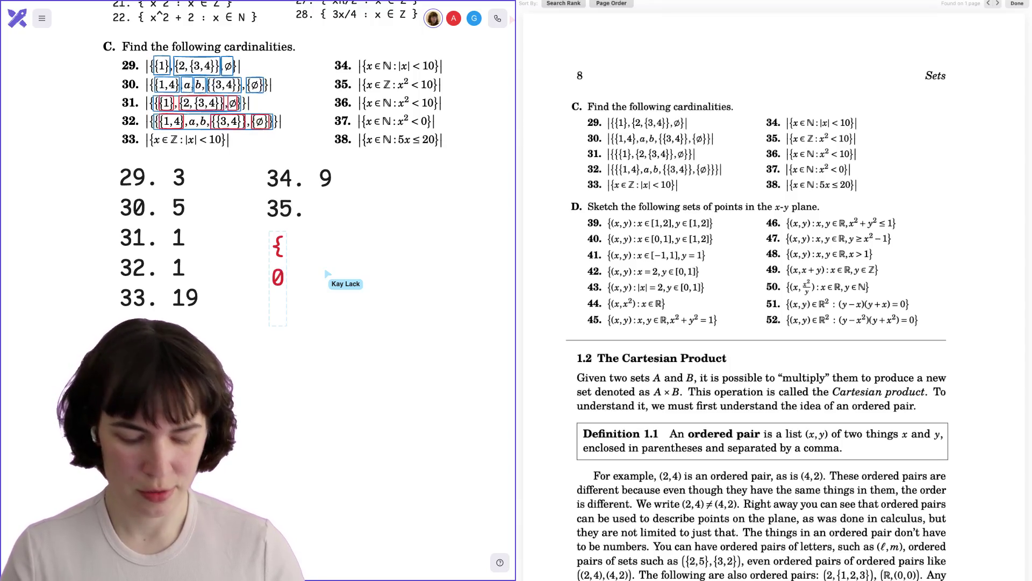
text(12)
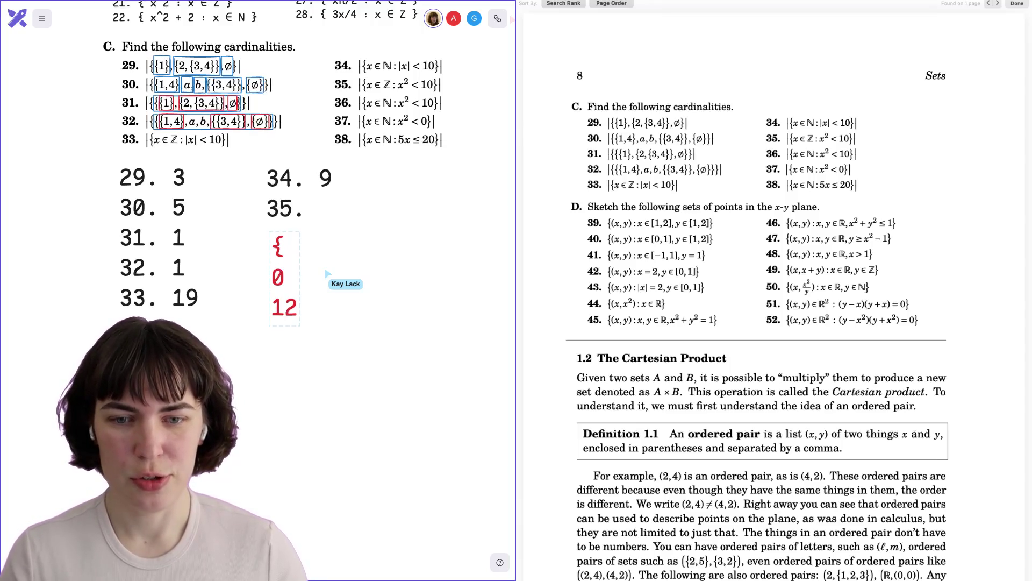
text(4)
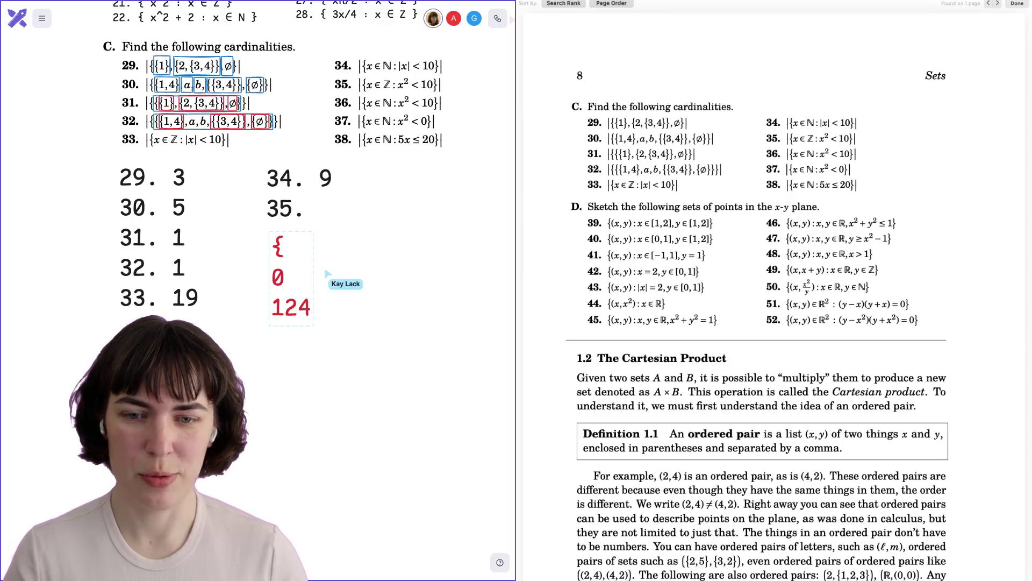
key(BackSpace)
key(BackSpace)
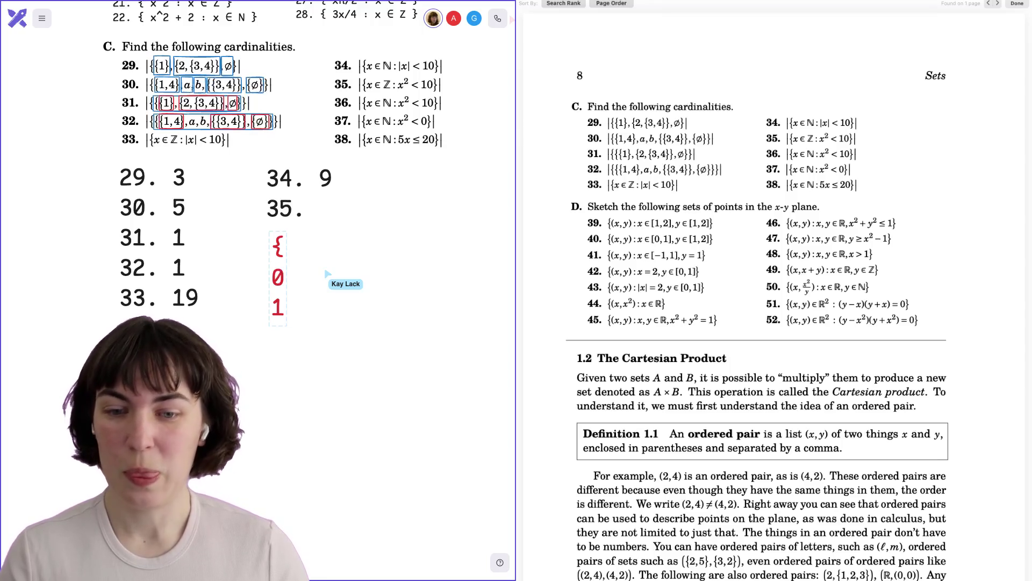
text(4)
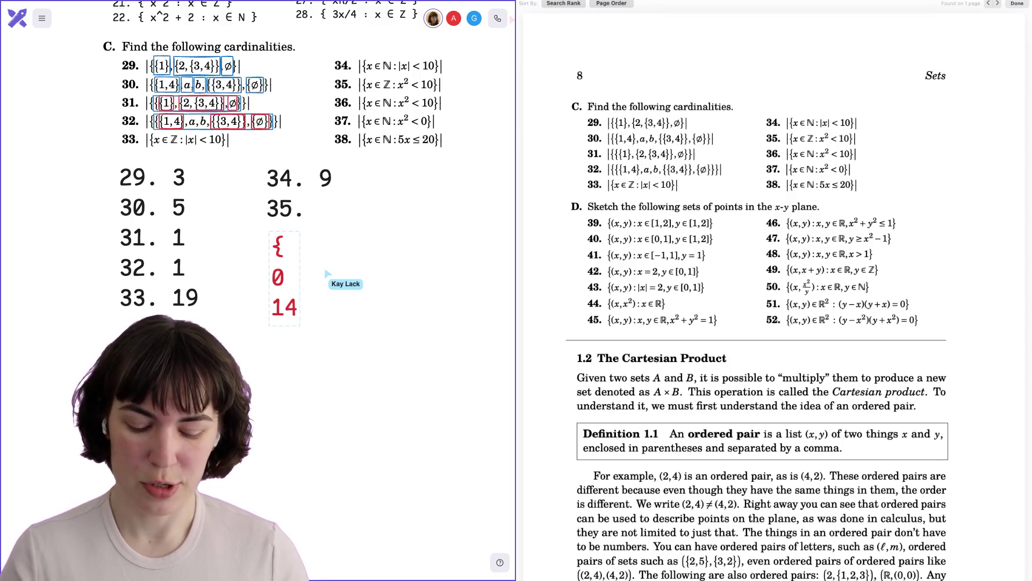
text(9)
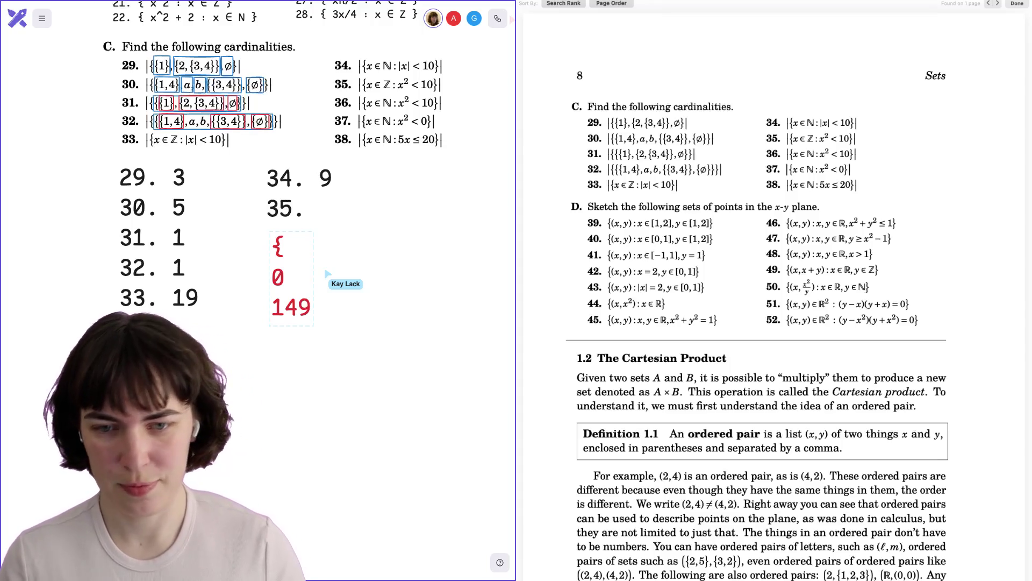
key(Return)
text(-149)
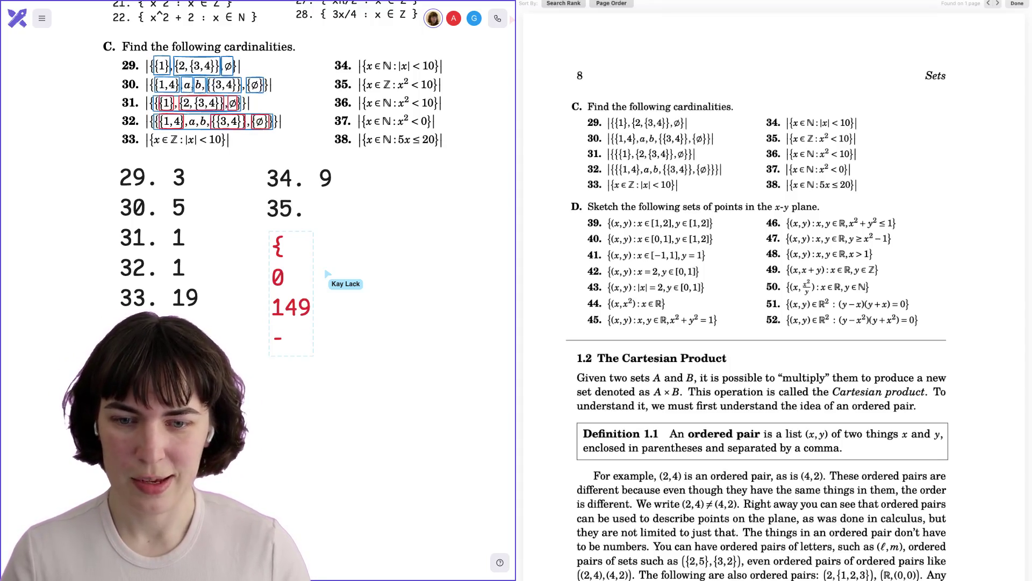
text(7)
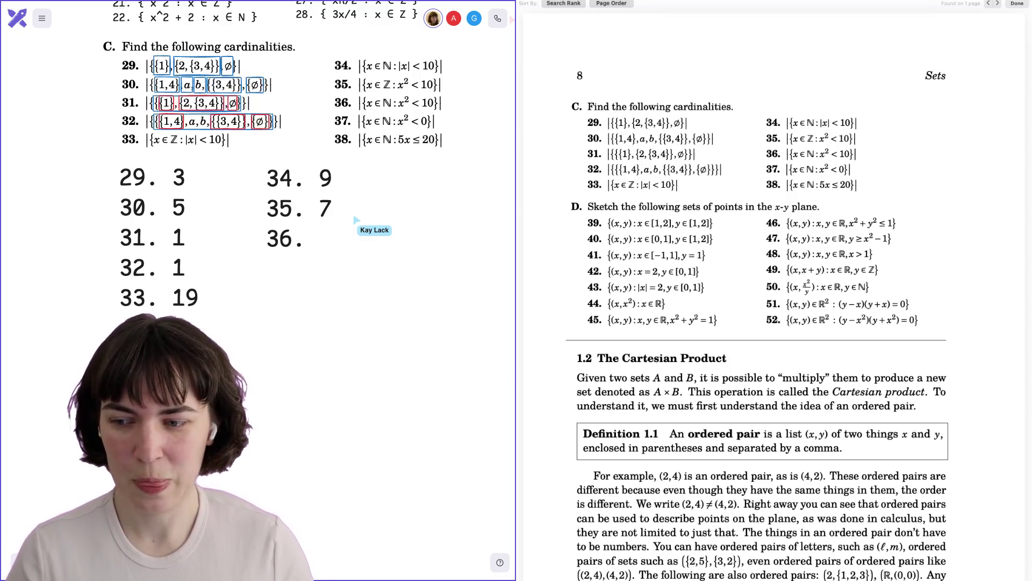
Drag the '34. 9 / 35. 7 / 36.' text block up and right, then nudge it further right
mouse_move(273, 231)
mouse_down()
mouse_move(291, 232)
mouse_move(290, 223)
mouse_up()
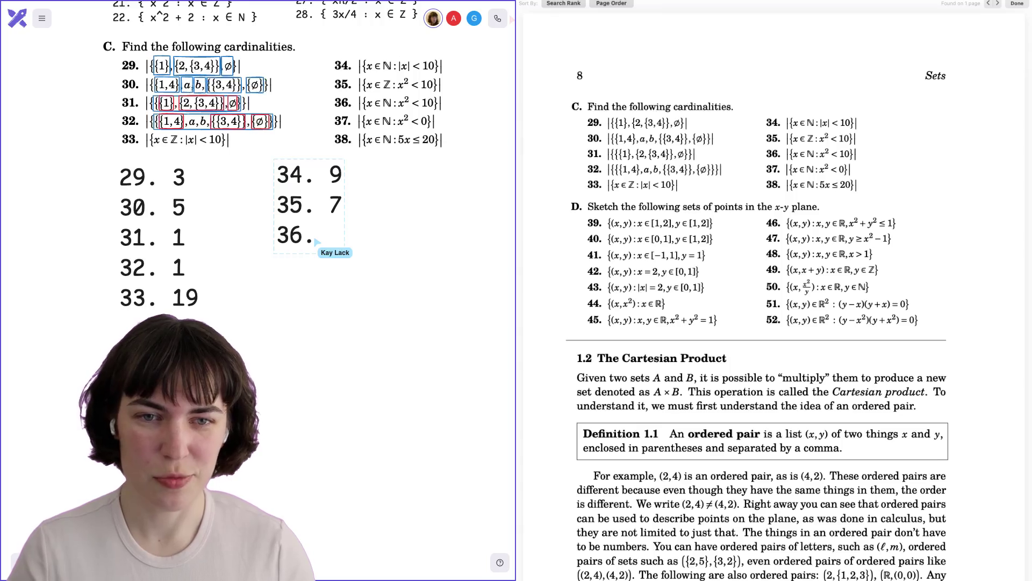
click(389, 236)
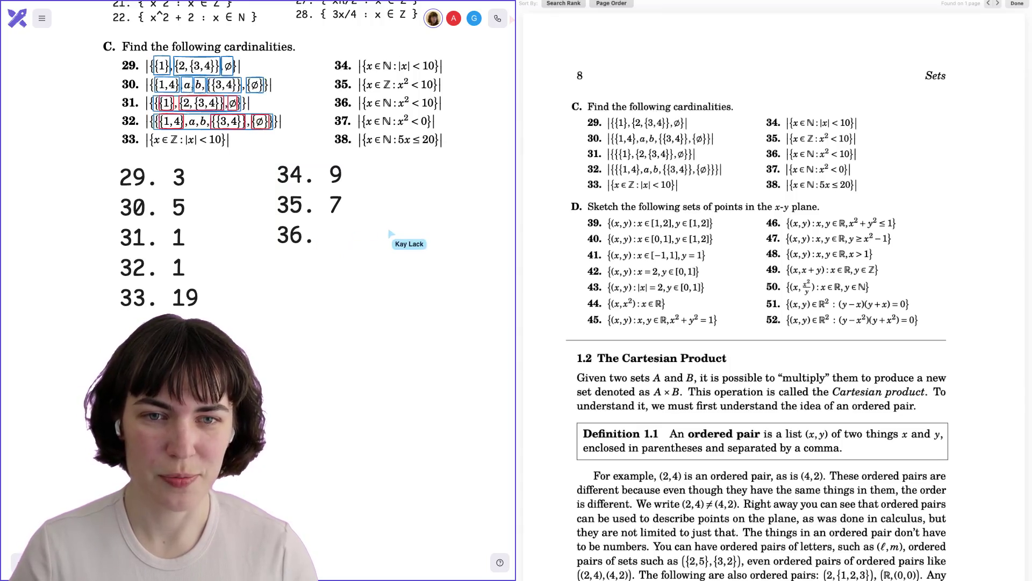
drag(280, 210, 280, 211)
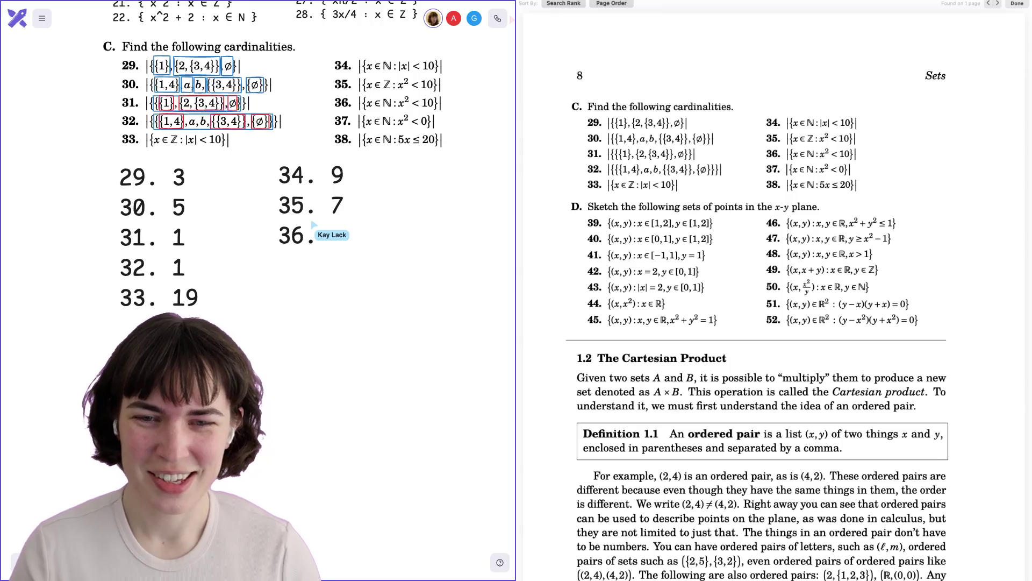
drag(314, 225, 329, 224)
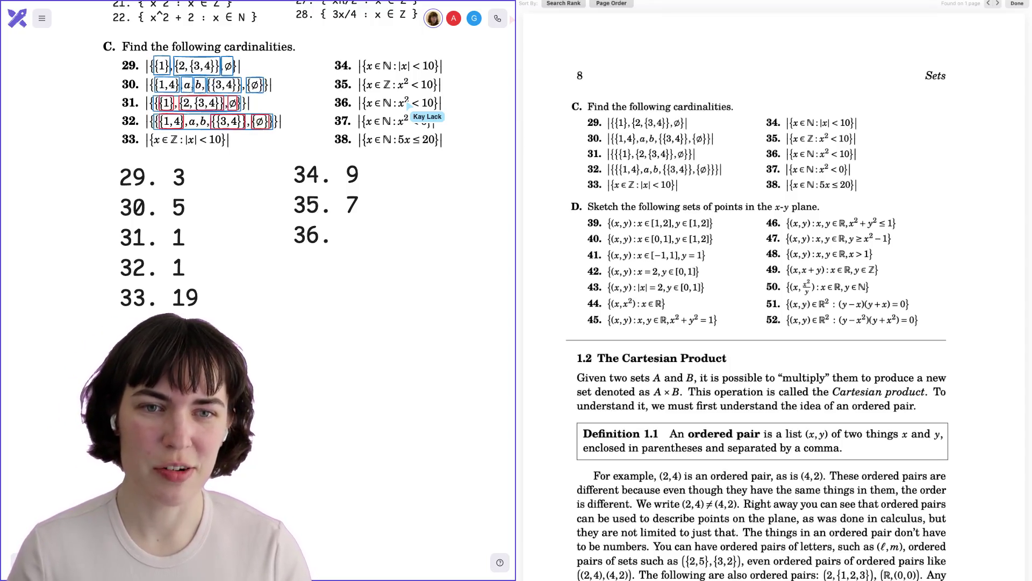
Work out the scratch values after 36., correcting typos and ending with 149
text(12)
key(BackSpace)
text(39)
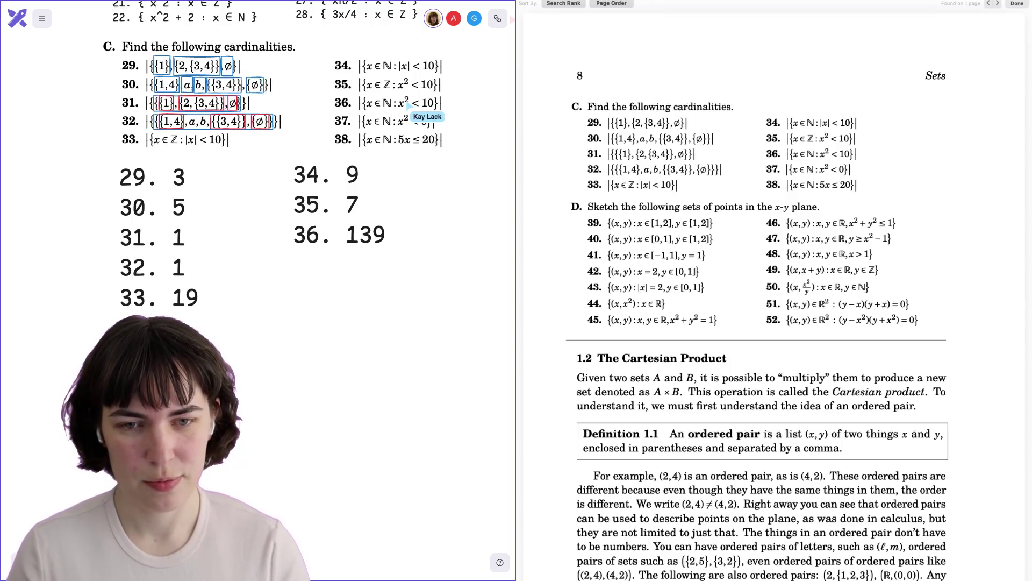
key(BackSpace)
key(BackSpace)
key(BackSpace)
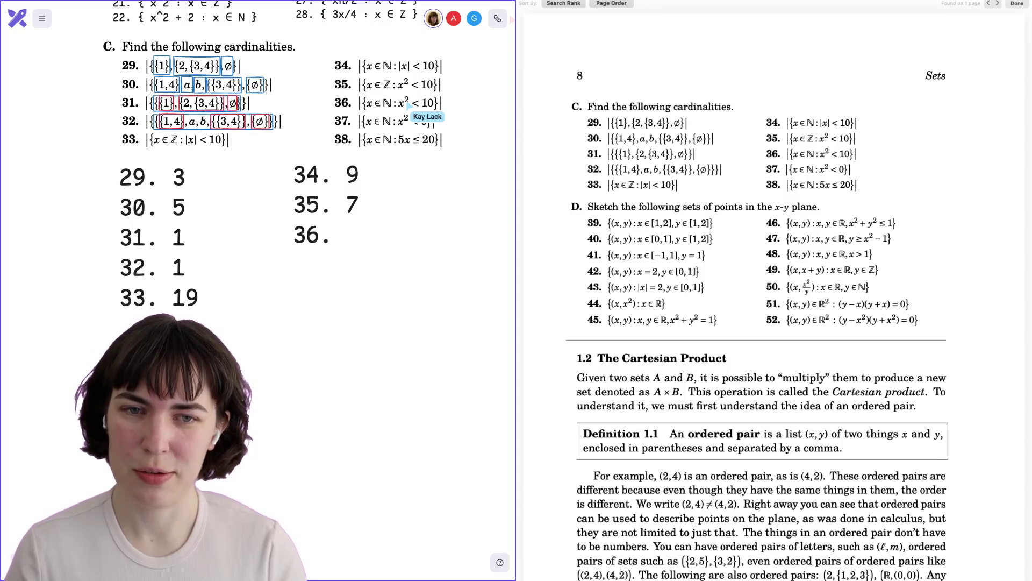
text(14)
text(9)
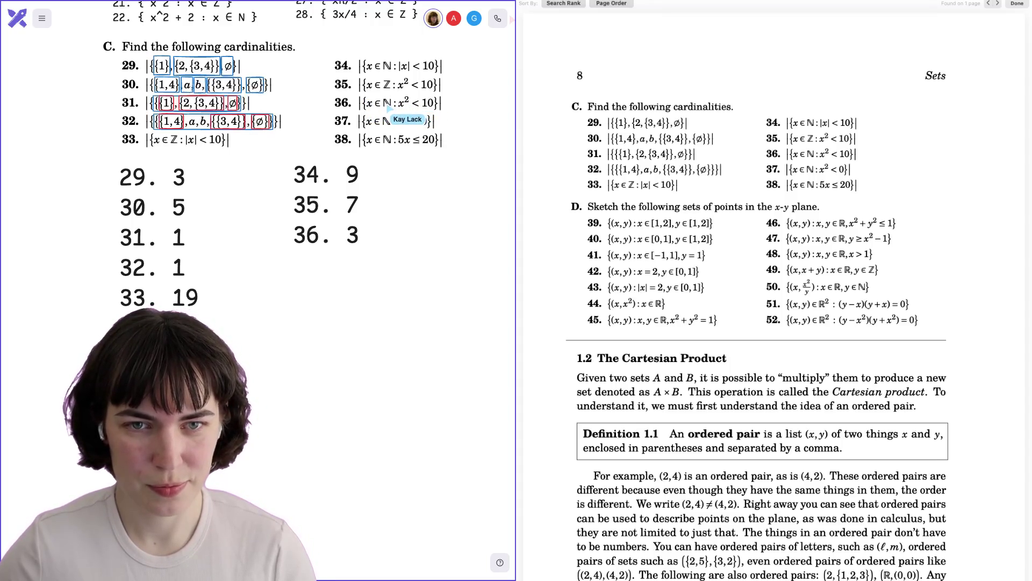
Add the label '37.' on a new line, fixing the mistyped 27 and 38
text(27.)
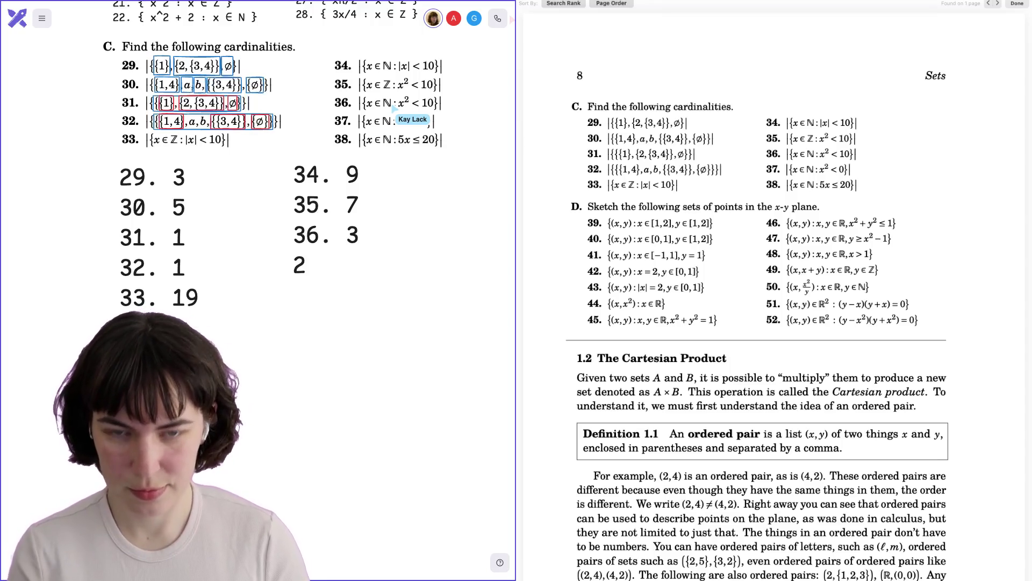
key(BackSpace)
key(BackSpace)
key(BackSpace)
text(38)
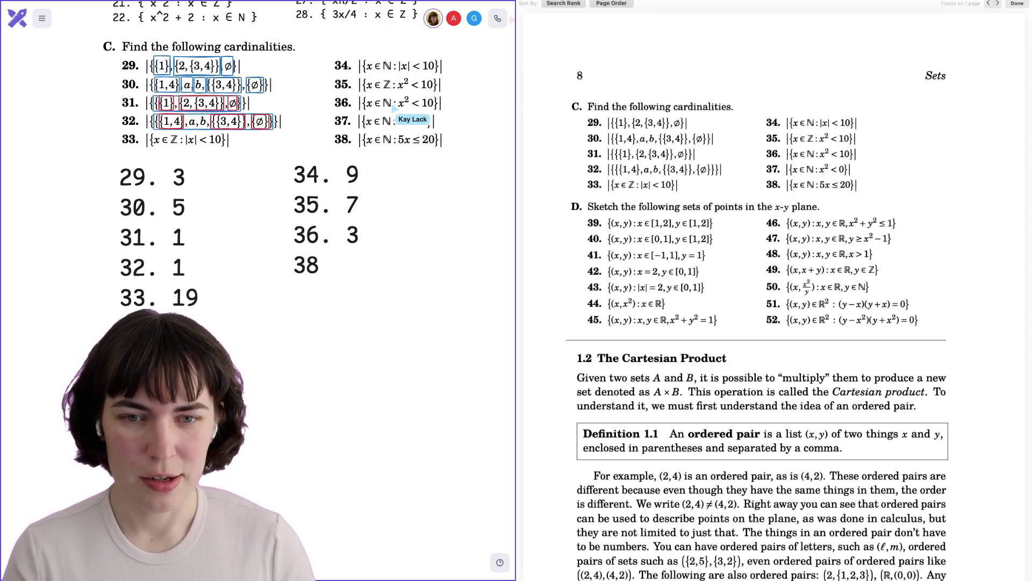
key(BackSpace)
text(7.)
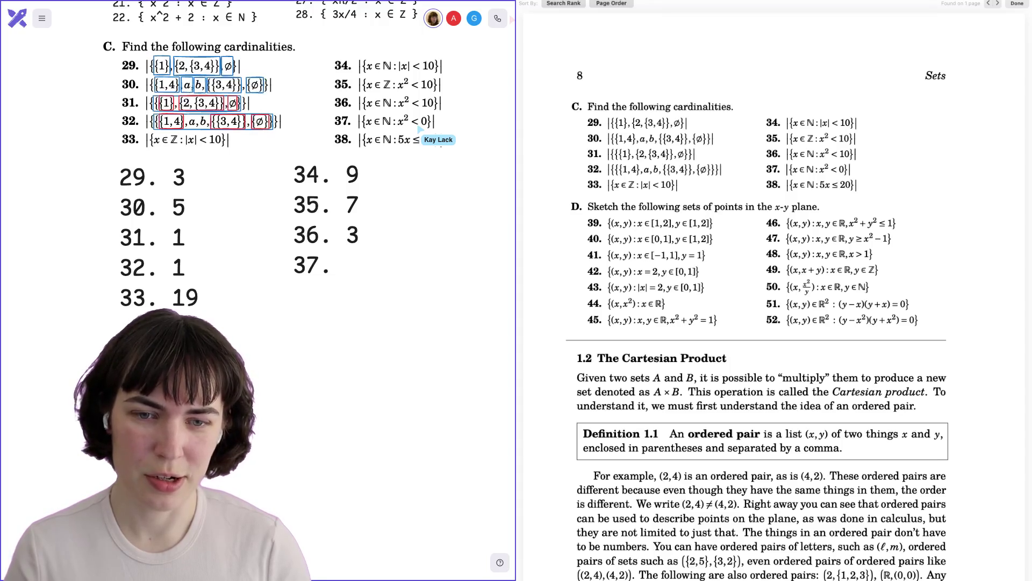
Answer 37 with 0 and 38 with 4, replacing the listed multiples 5, 10, 15, 20
text(0)
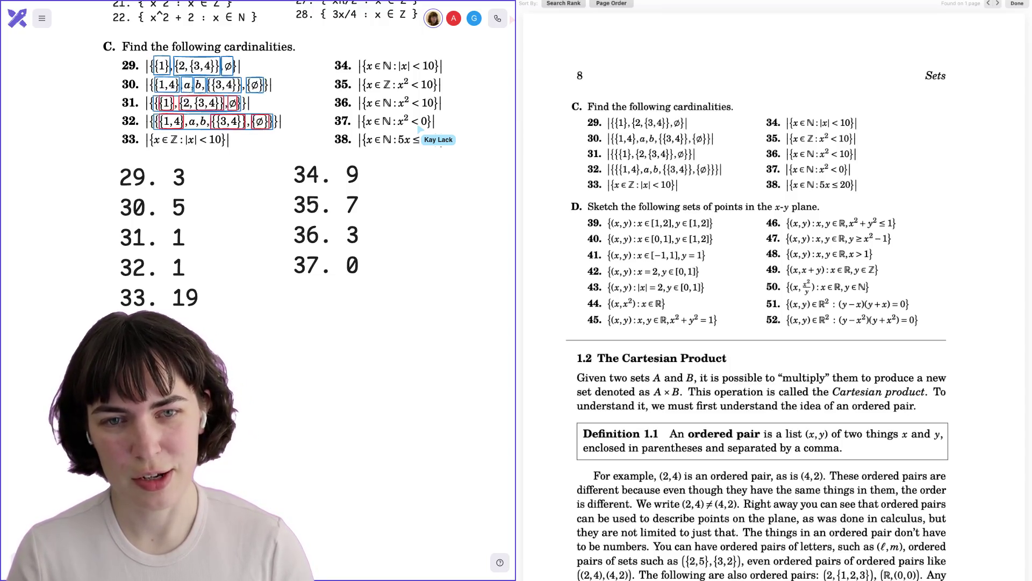
text(3)
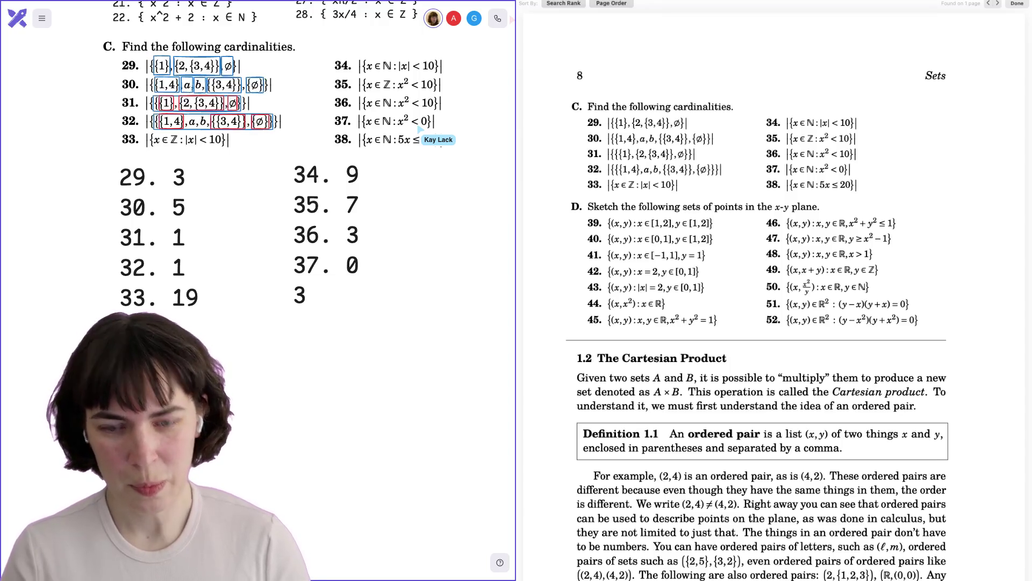
text(8.)
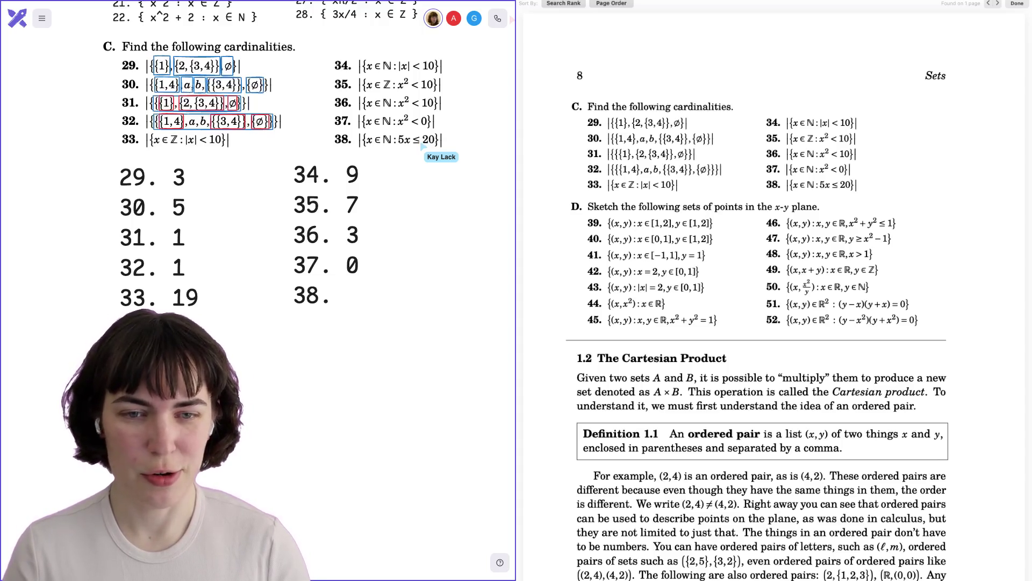
text(5, 10,)
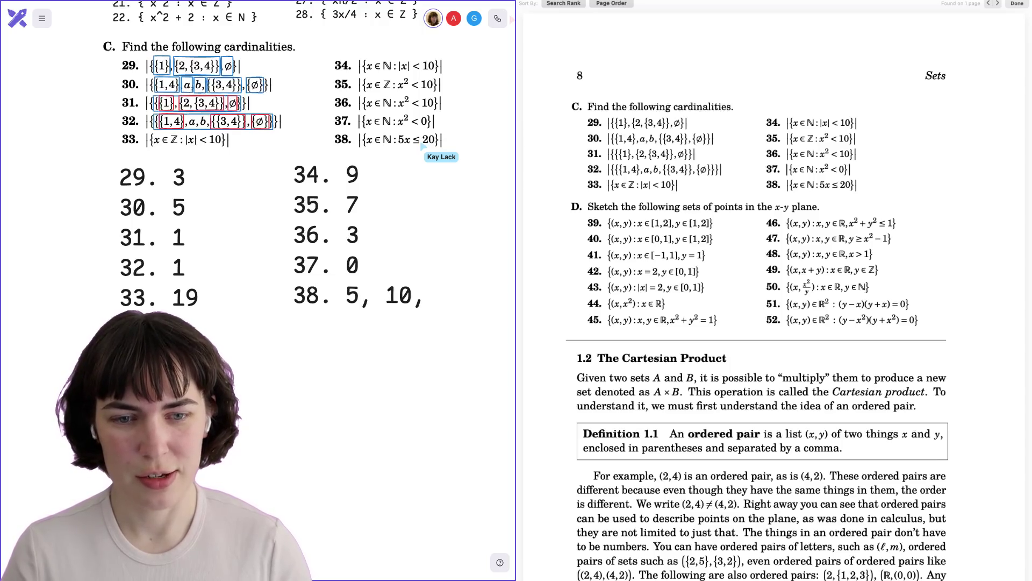
text( 15, 20)
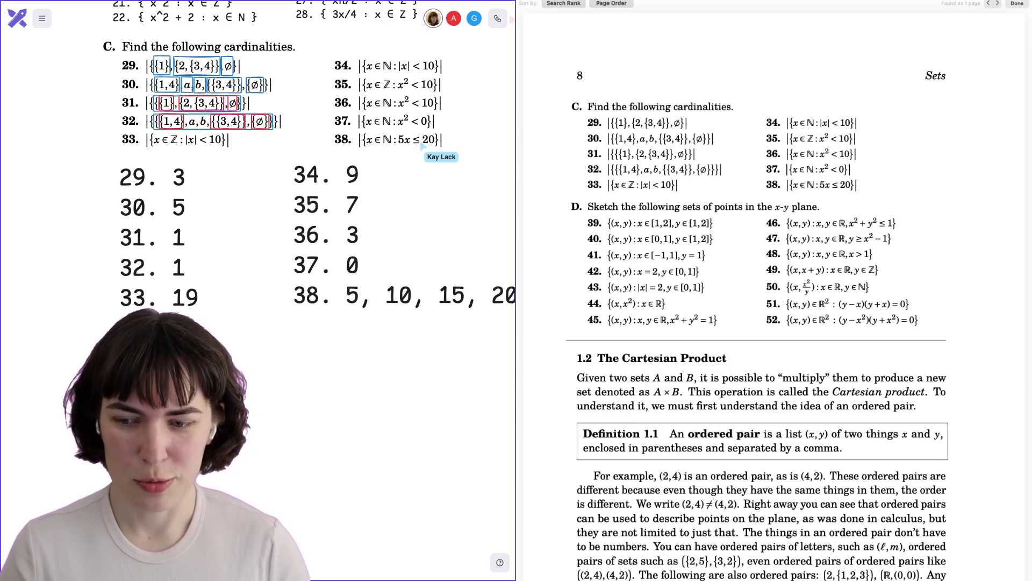
key(BackSpace)
key(BackSpace)
key(BackSpace)
text(4)
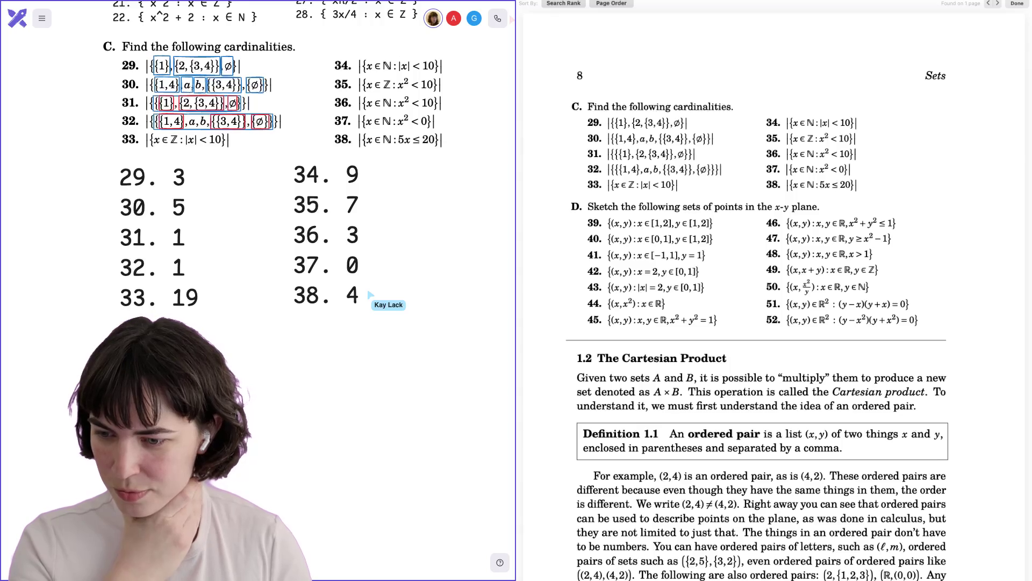
Nudge the 34–38 answer block right and scroll the textbook PDF to the Chapter 1 Solutions
drag(326, 272, 337, 275)
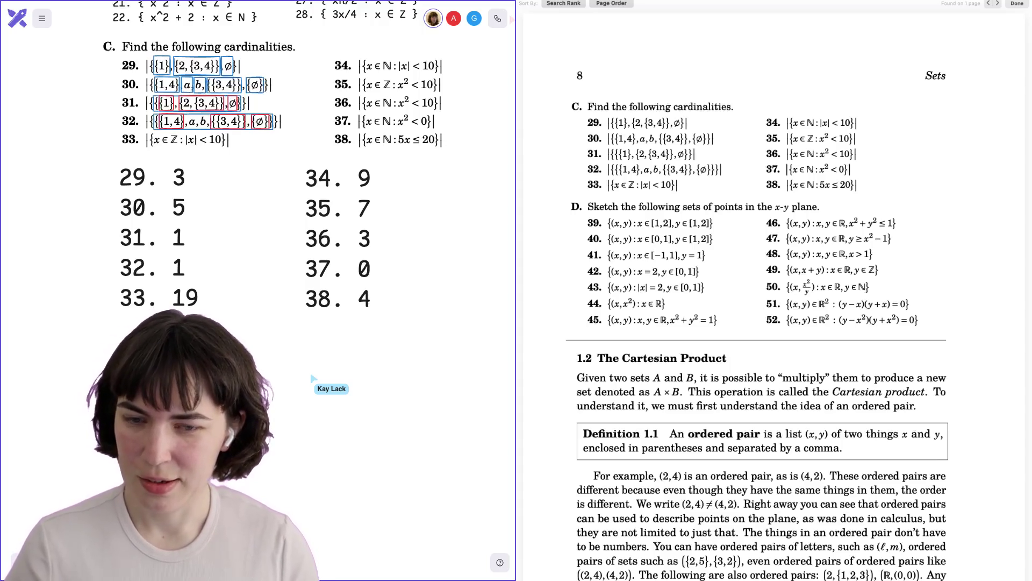
drag(339, 271, 341, 271)
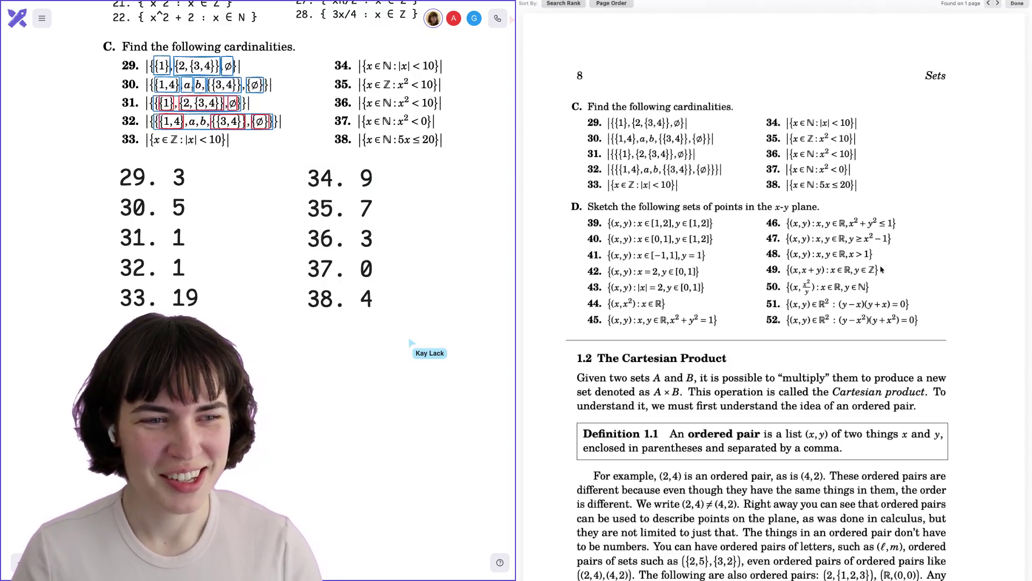
scroll(882, 269, down, 1)
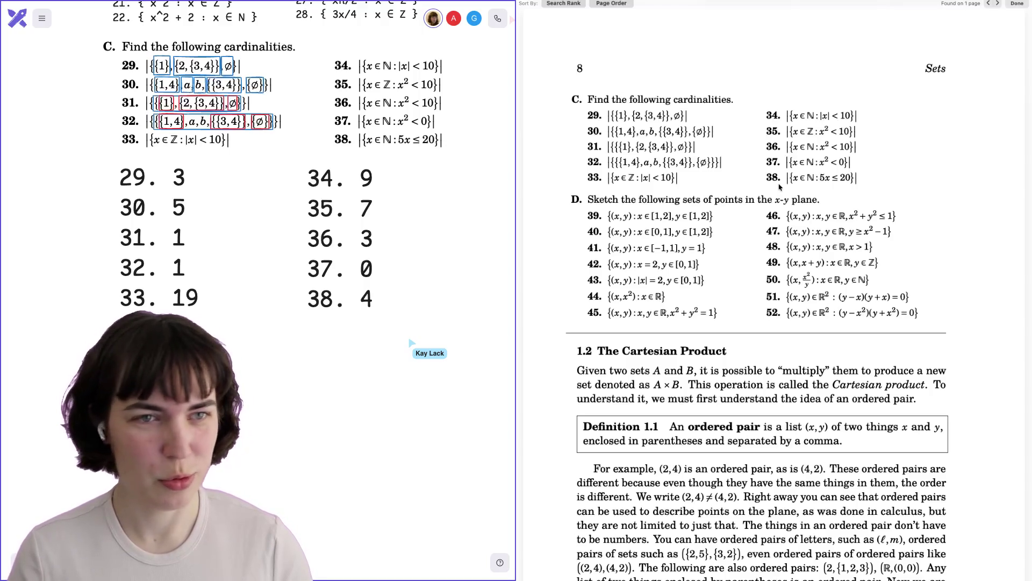
scroll(779, 186, down, 20)
mouse_move(1029, 59)
mouse_down()
mouse_move(1030, 473)
mouse_move(1010, 470)
mouse_move(1014, 482)
mouse_up()
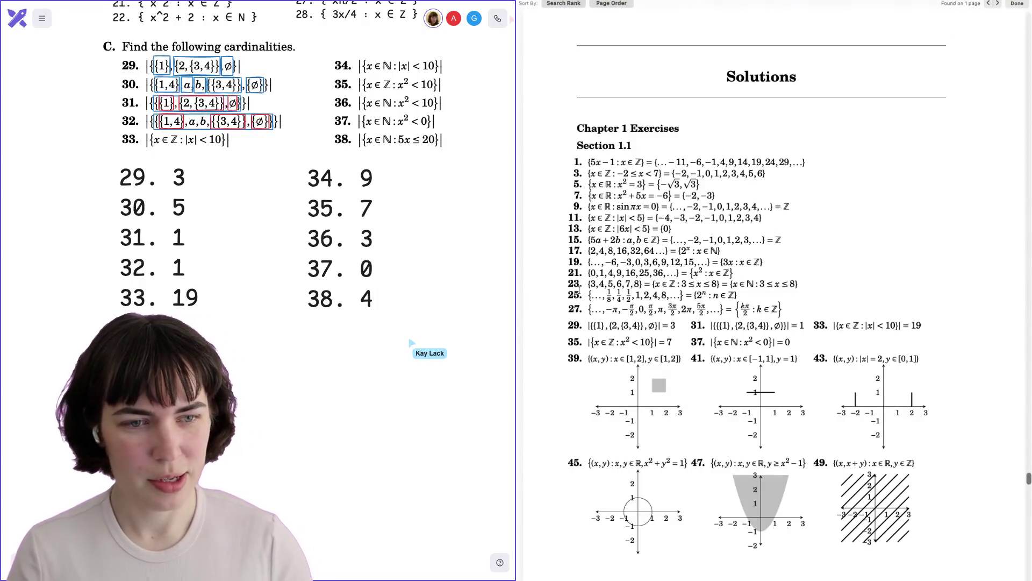
Highlight the book's answers for 31, 33 (19), 35 (7) and 37 (0), then return to page 8's exercises
scroll(619, 296, down, 2)
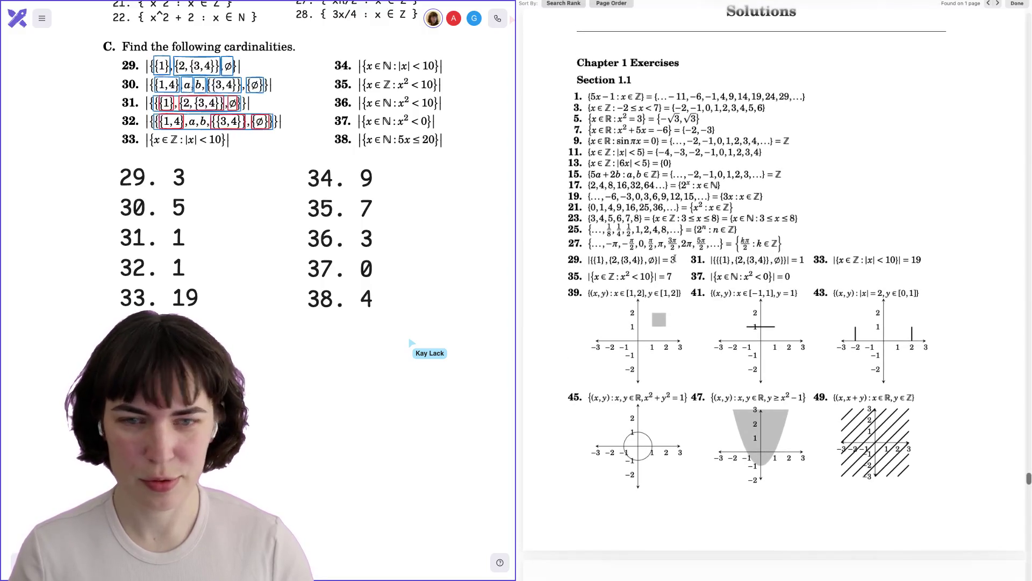
drag(799, 260, 814, 260)
drag(915, 260, 923, 262)
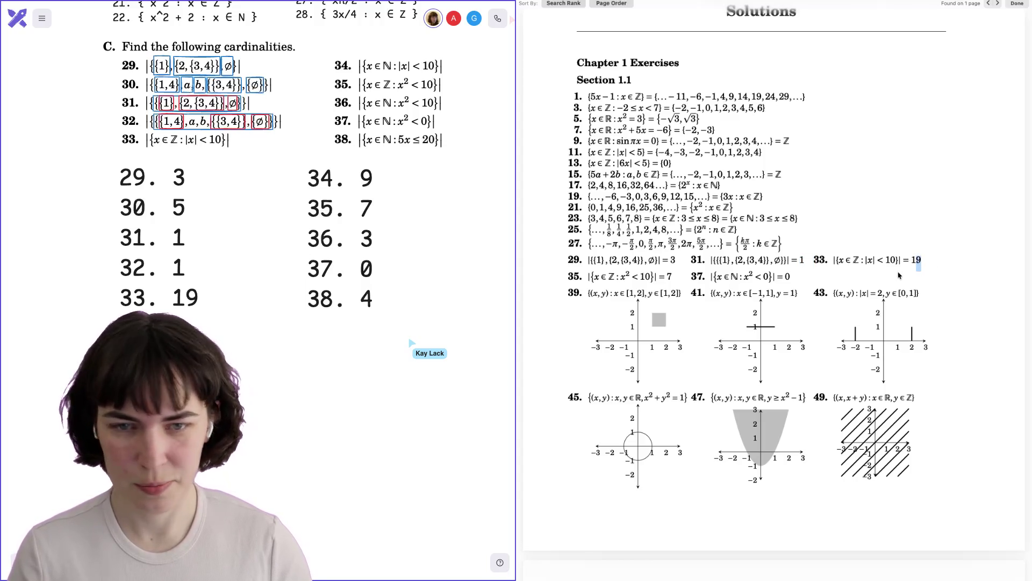
drag(666, 277, 673, 277)
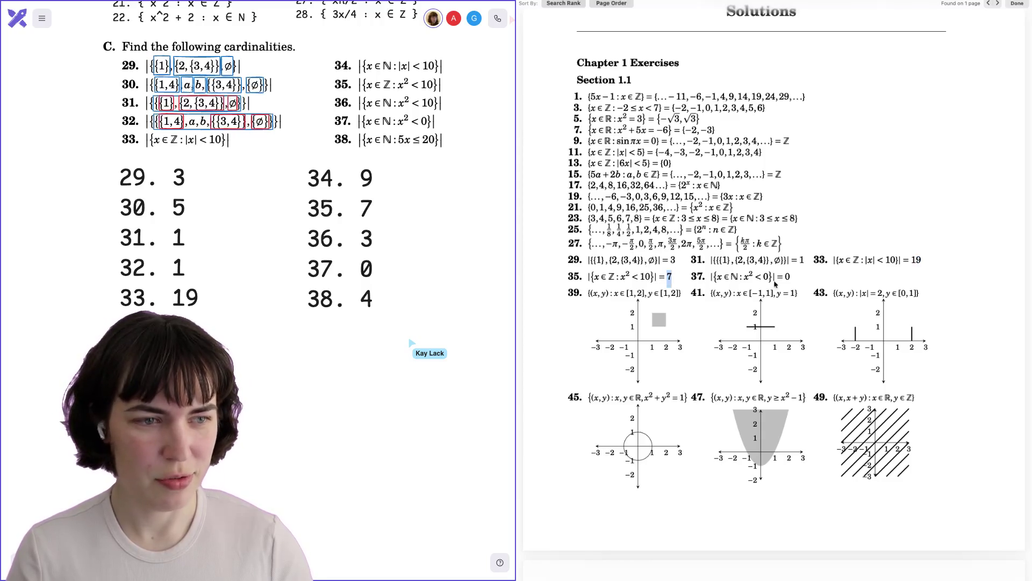
drag(784, 276, 791, 277)
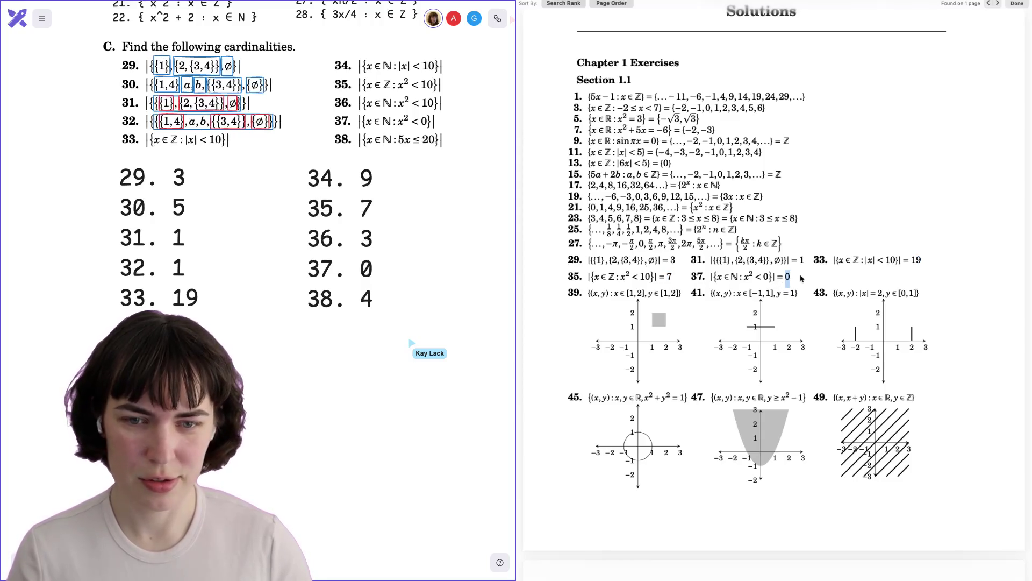
click(804, 259)
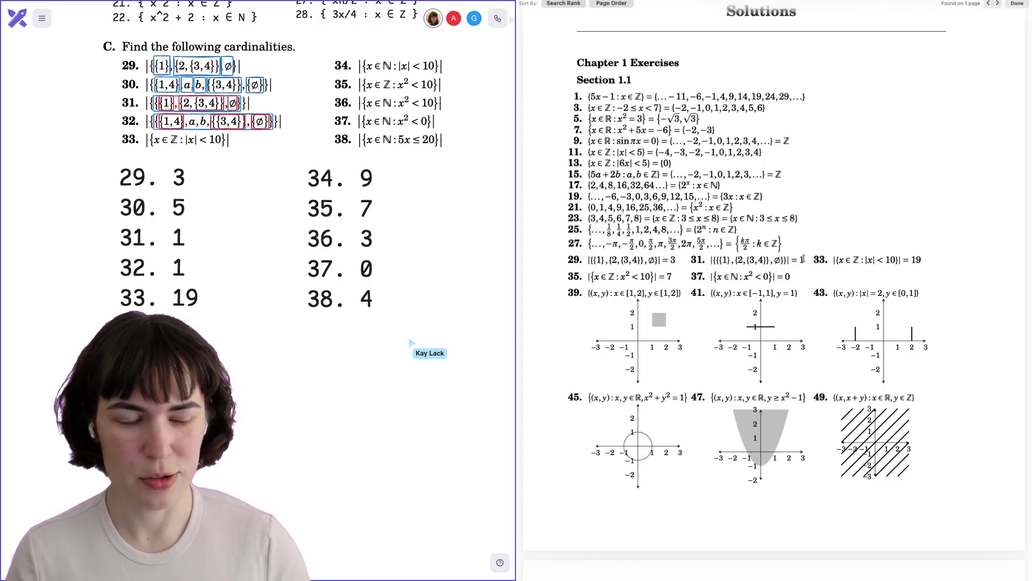
click(1030, 506)
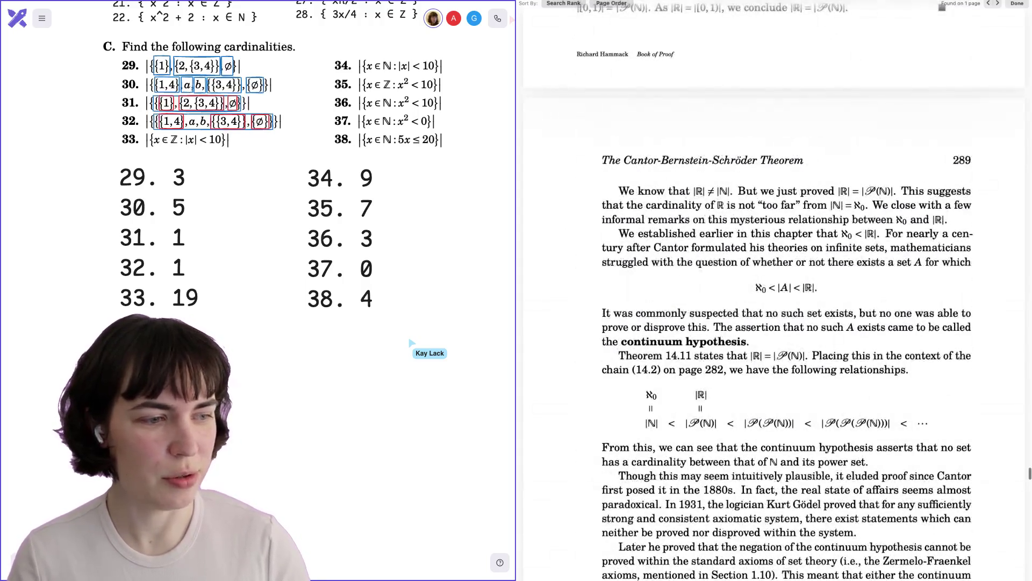
drag(1029, 473, 1028, 46)
scroll(928, 297, down, 10)
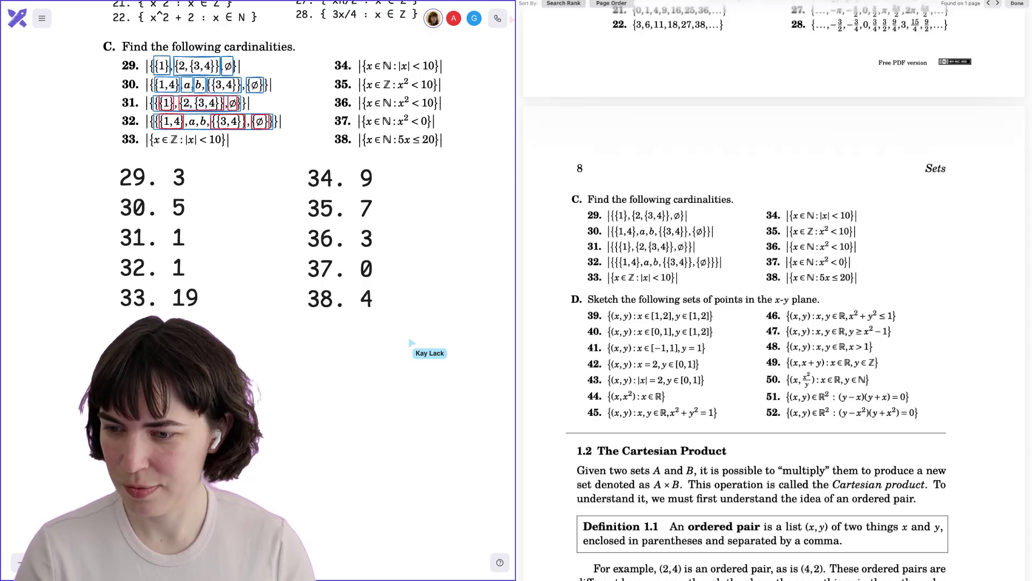
scroll(736, 263, down, 2)
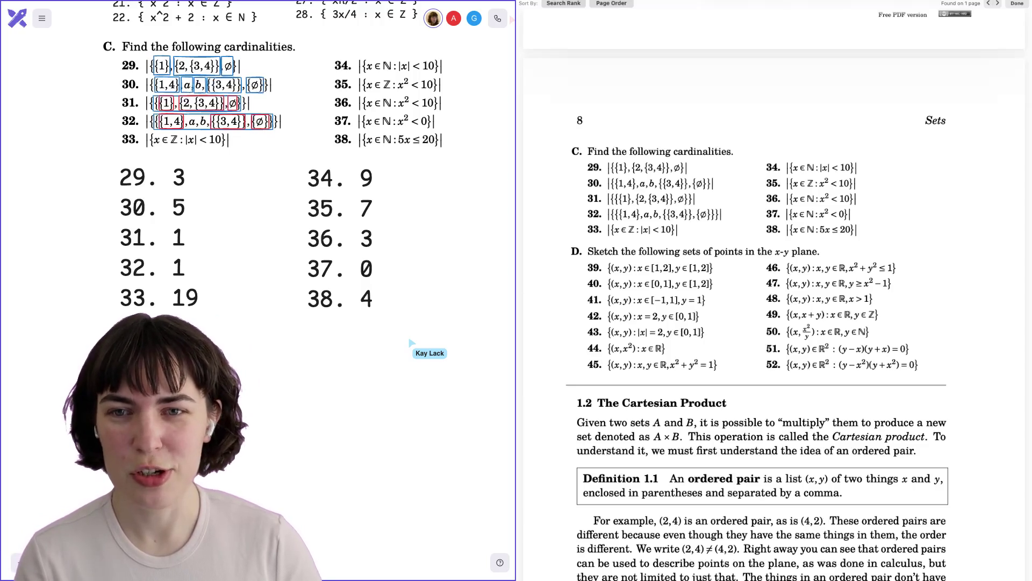
scroll(258, 162, down, 1)
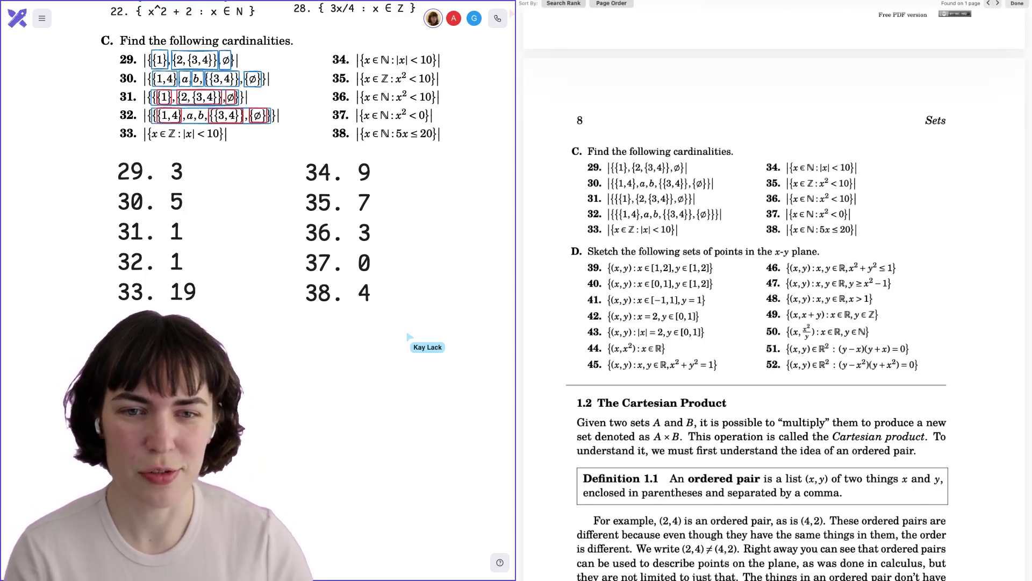
scroll(306, 178, down, 1)
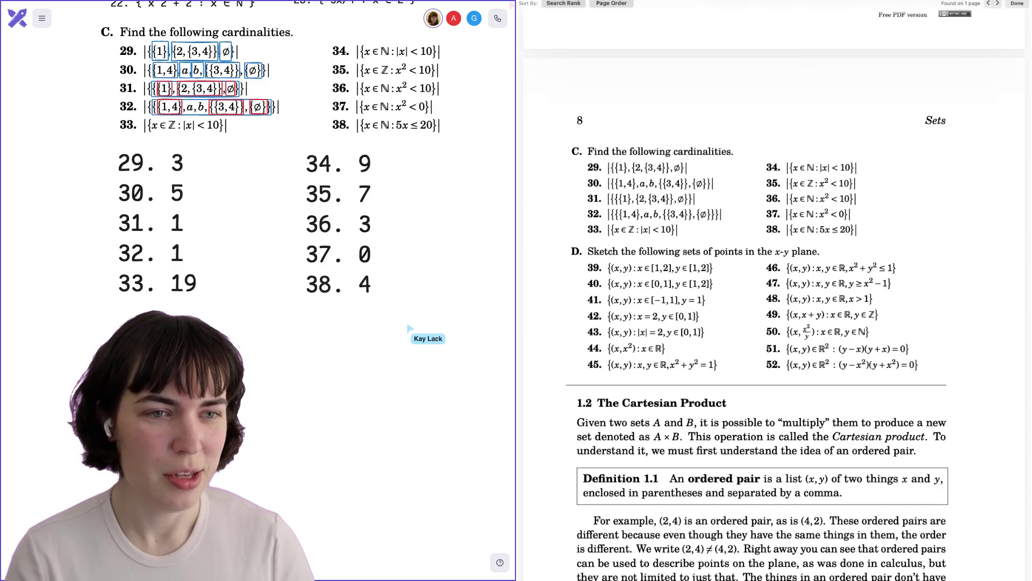
scroll(307, 177, down, 1)
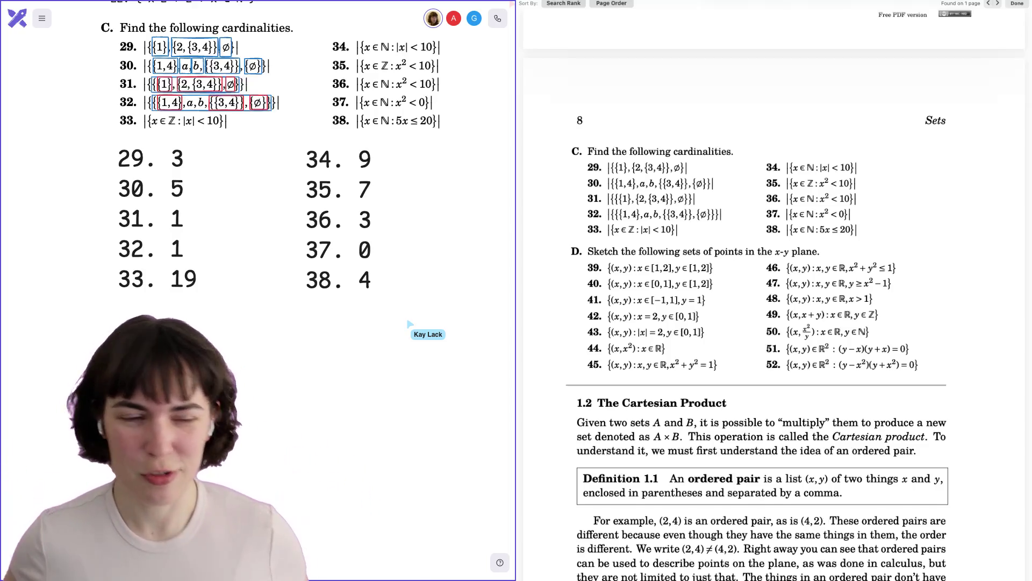
scroll(726, 278, down, 3)
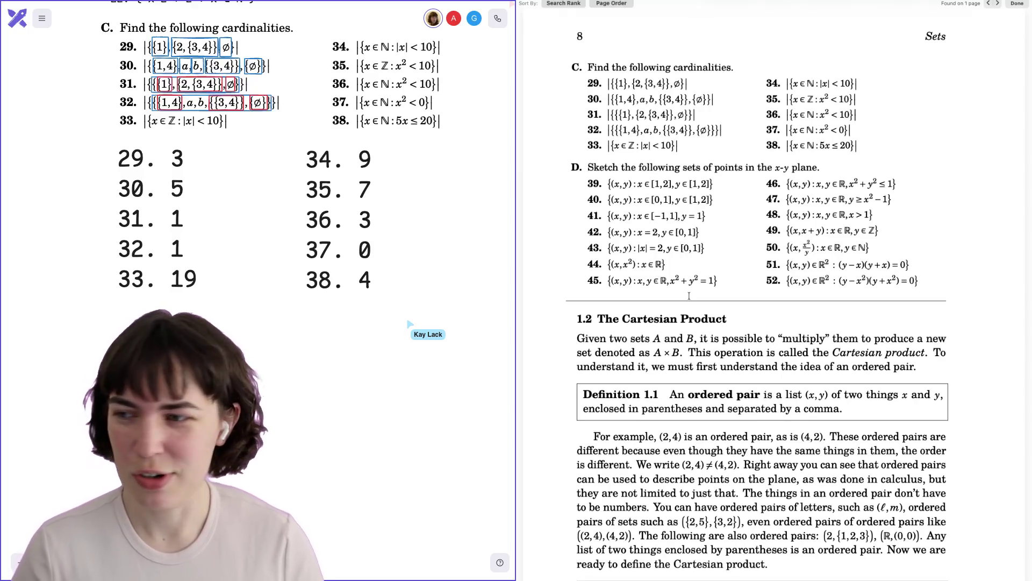
scroll(688, 296, down, 1)
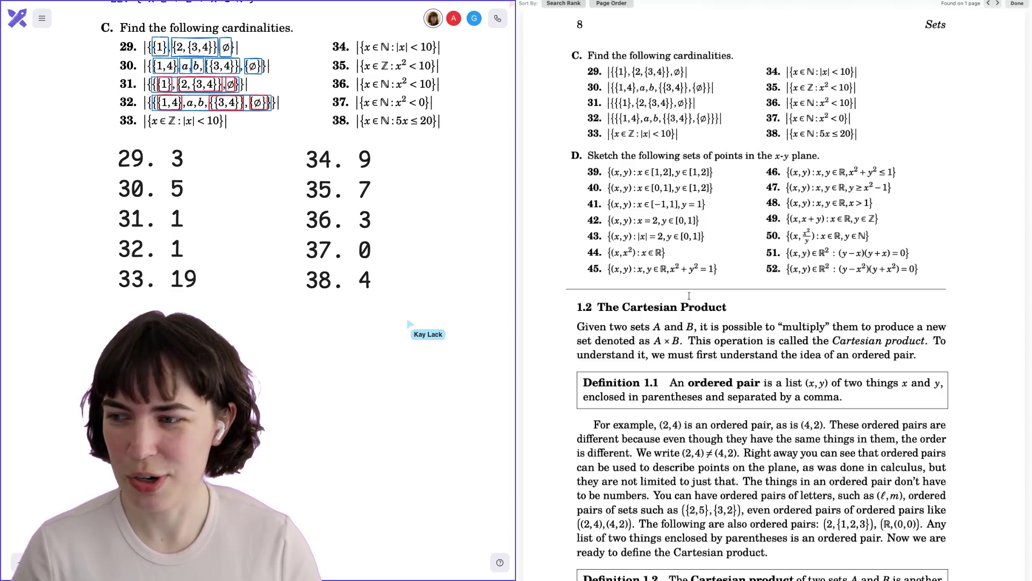
scroll(689, 296, down, 1)
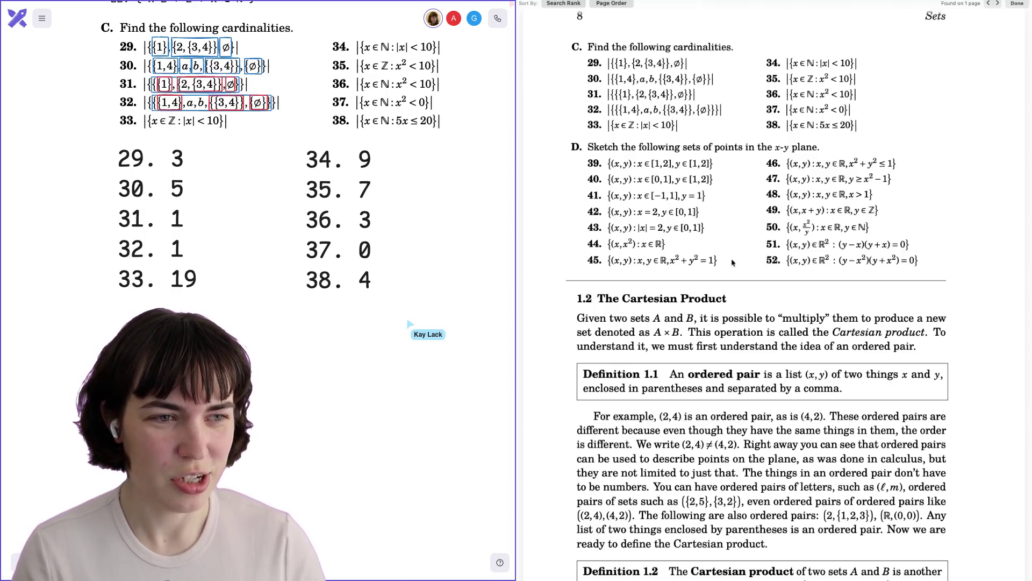
scroll(732, 263, down, 1)
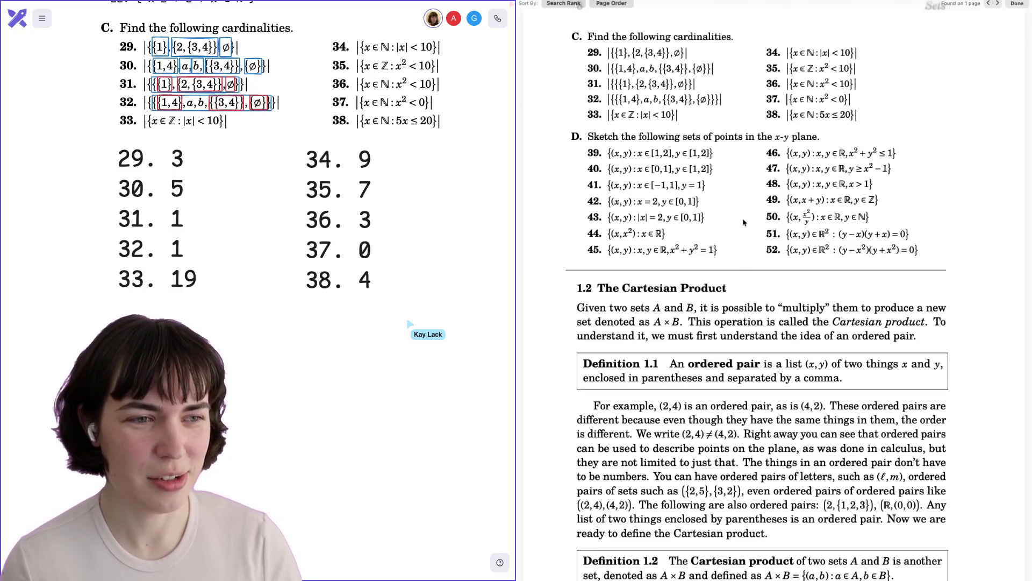
scroll(743, 222, up, 2)
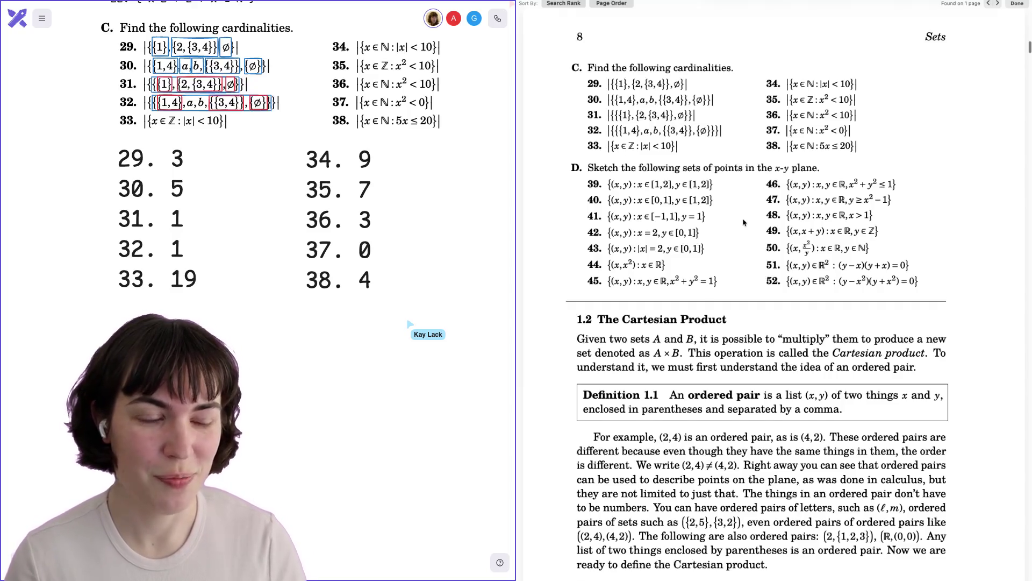
scroll(744, 222, down, 2)
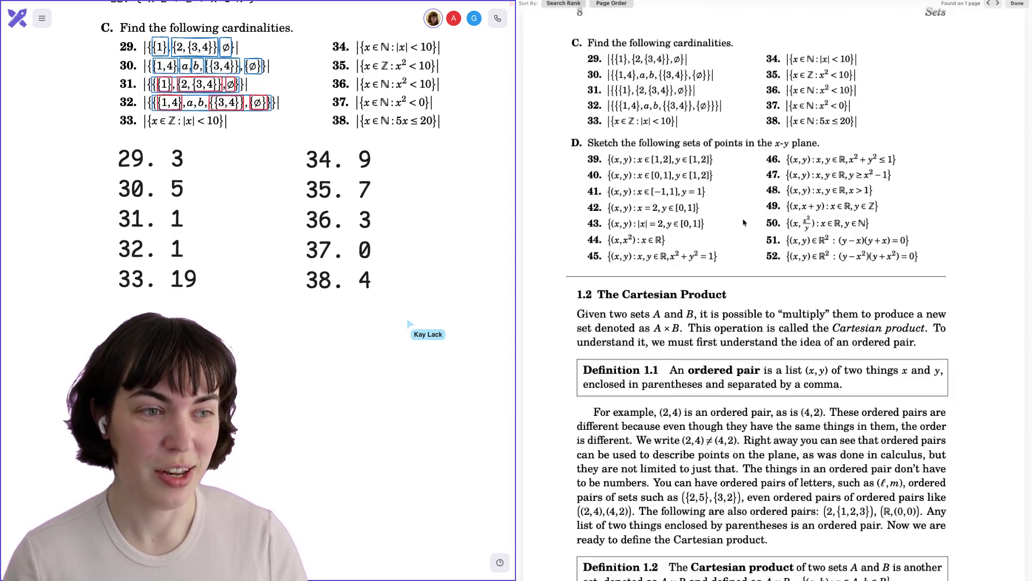
scroll(743, 223, down, 1)
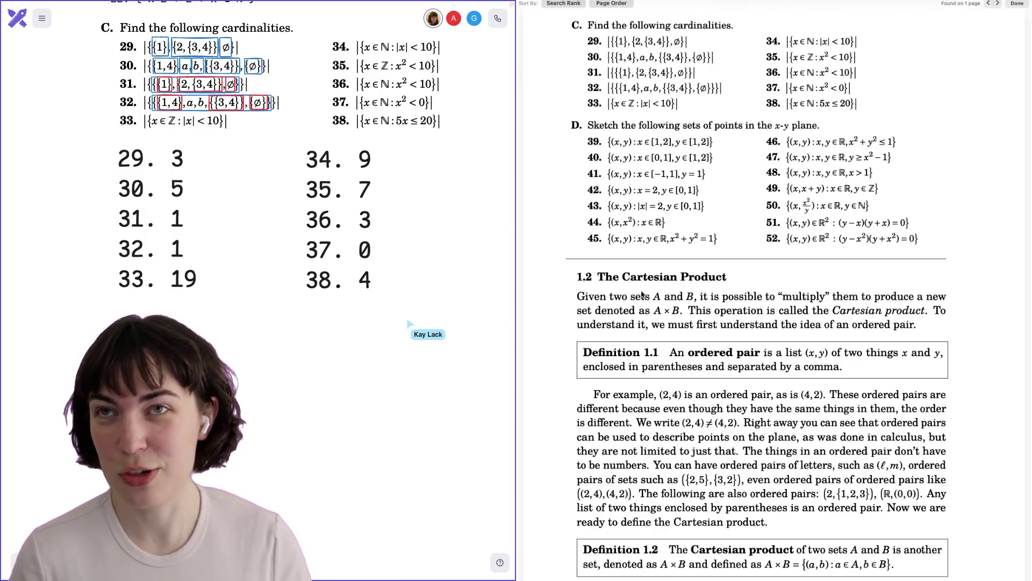
scroll(642, 293, down, 3)
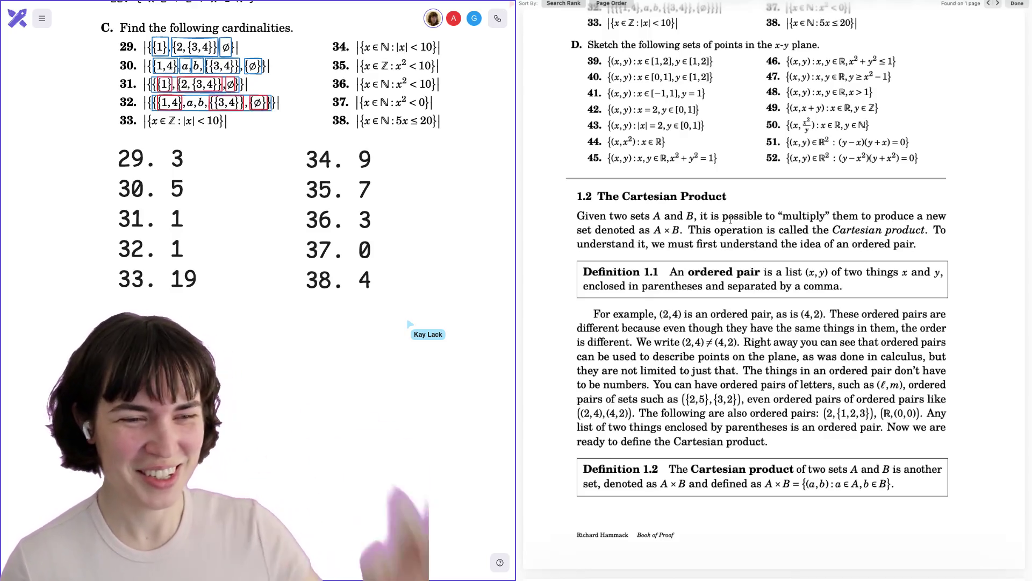
scroll(771, 185, up, 2)
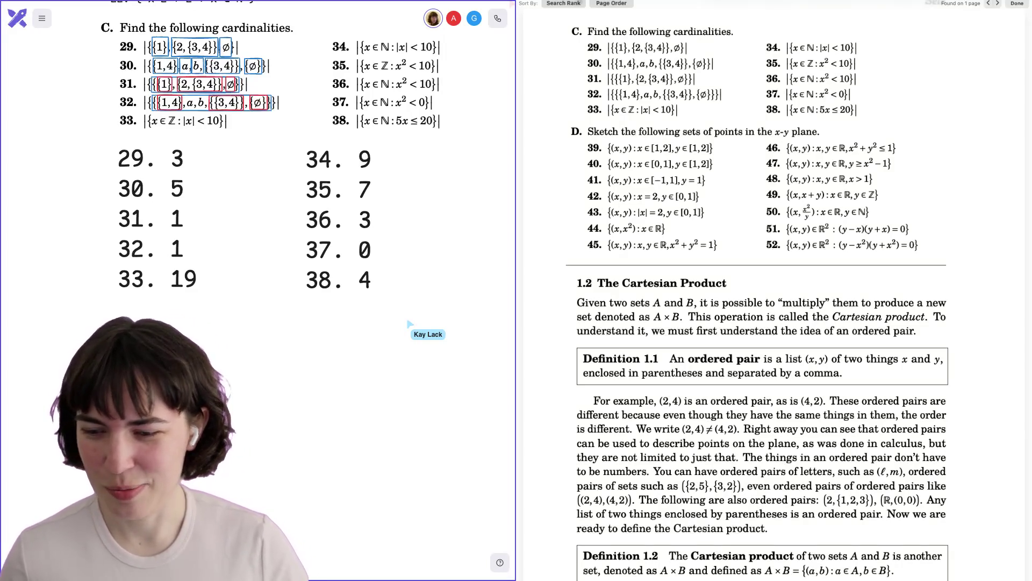
scroll(273, 170, down, 2)
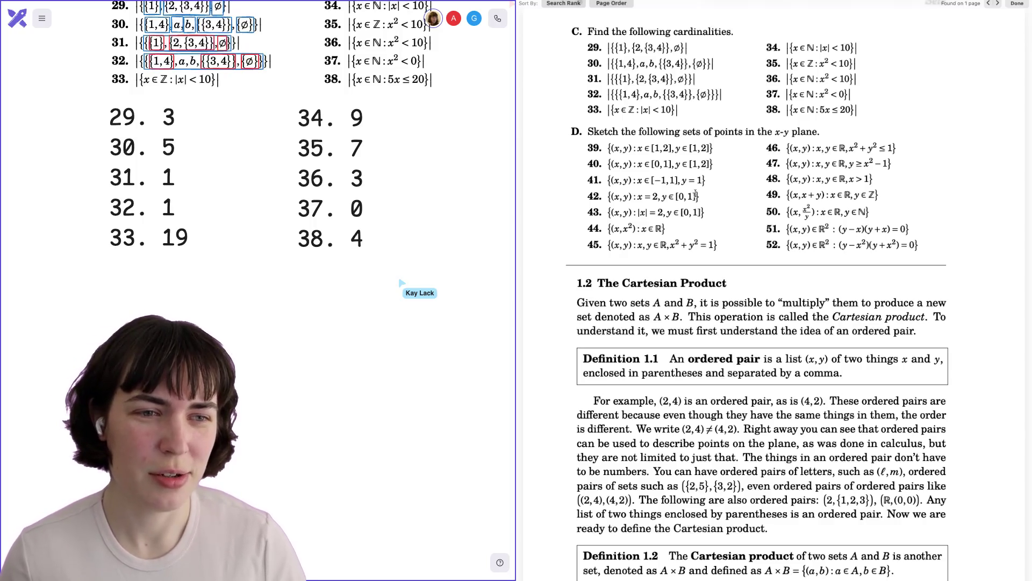
scroll(696, 195, down, 2)
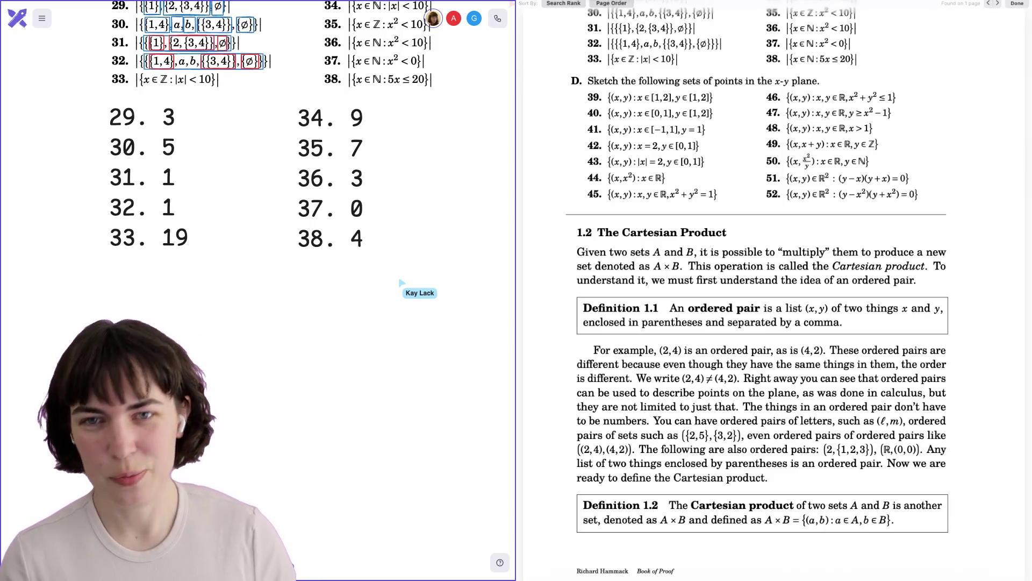
Scroll the canvas down to clear space below the cardinality answers
scroll(259, 150, down, 3)
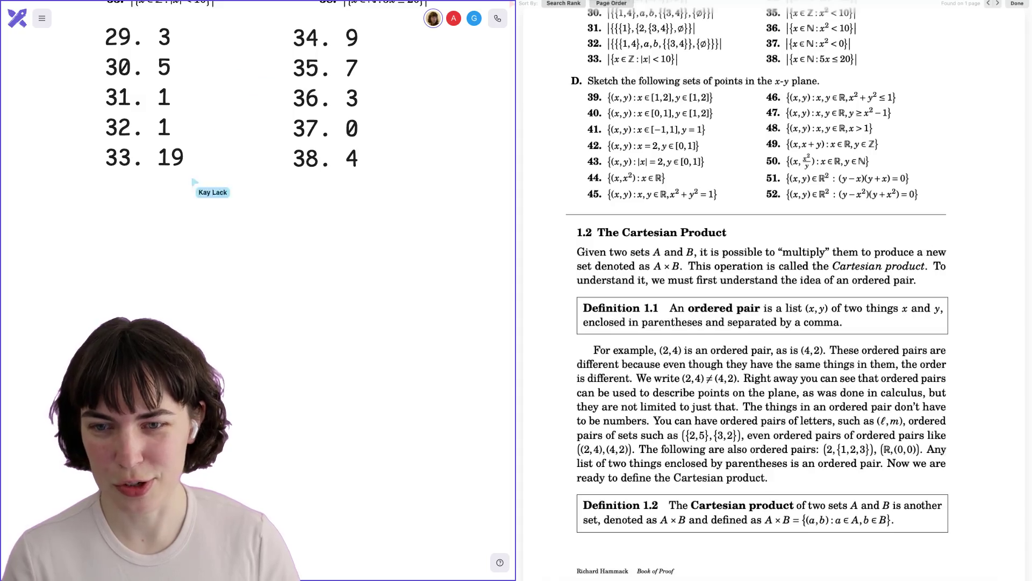
scroll(234, 89, down, 1)
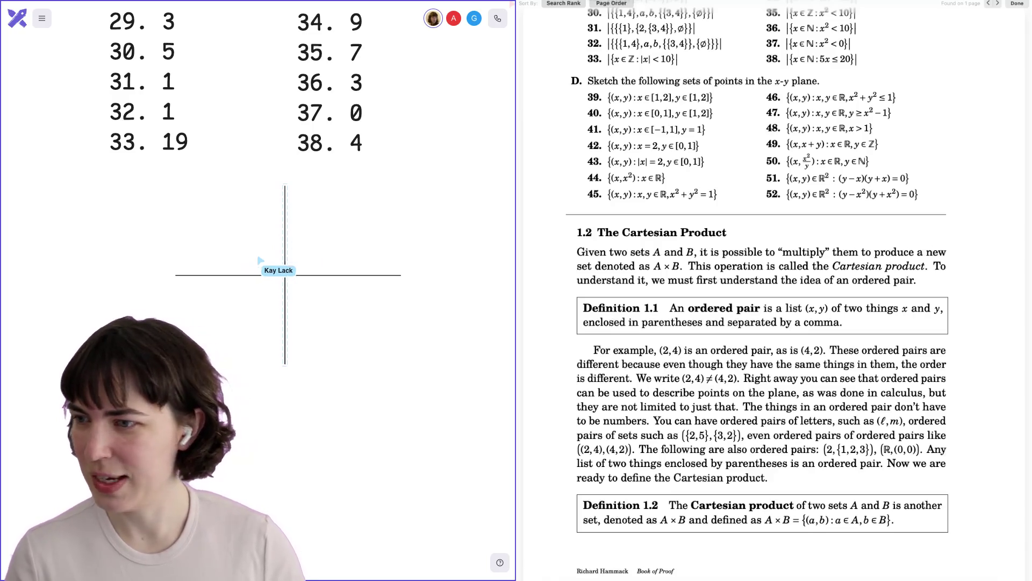
scroll(280, 268, down, 1)
Drag the axes copy lower and to the left, then pan and zoom to frame it
scroll(279, 269, up, 1)
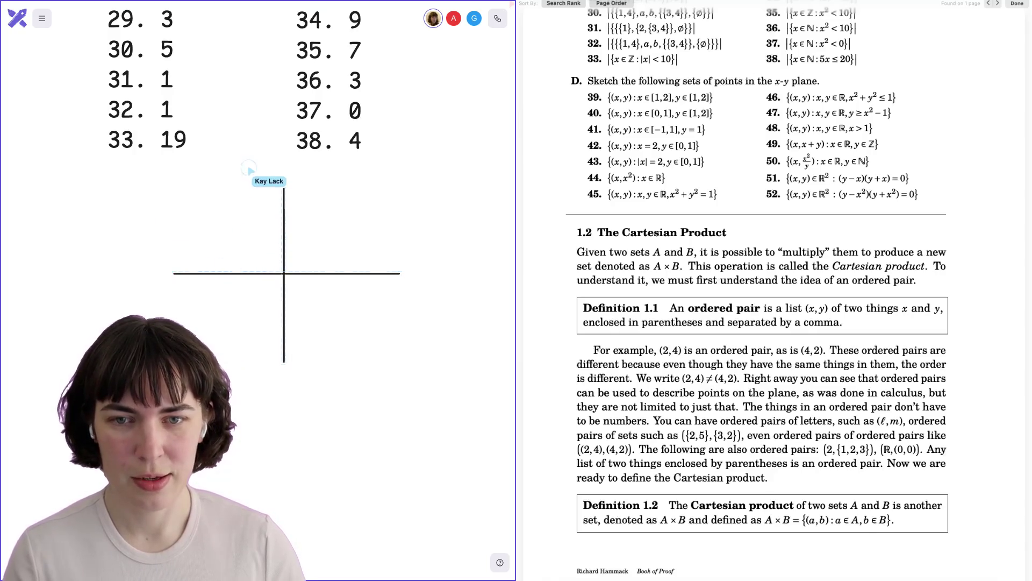
scroll(277, 273, up, 3)
scroll(258, 269, right, 2)
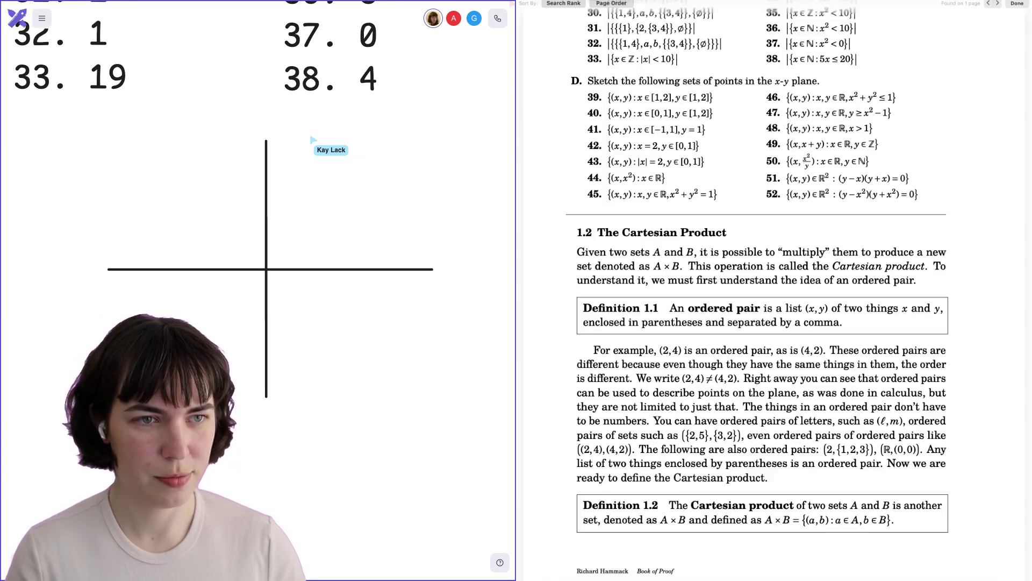
scroll(313, 140, down, 5)
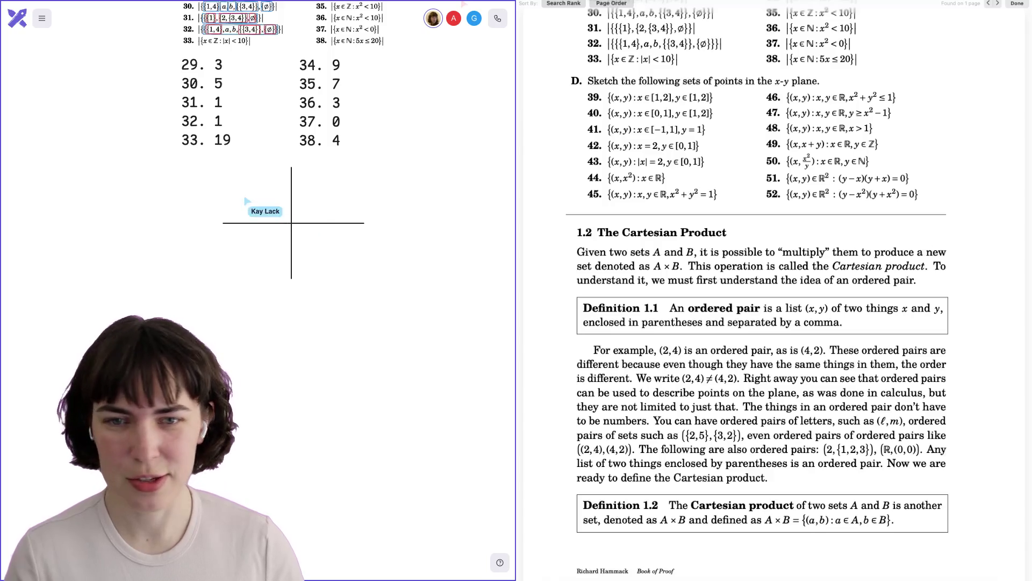
drag(309, 215, 232, 272)
scroll(231, 271, up, 3)
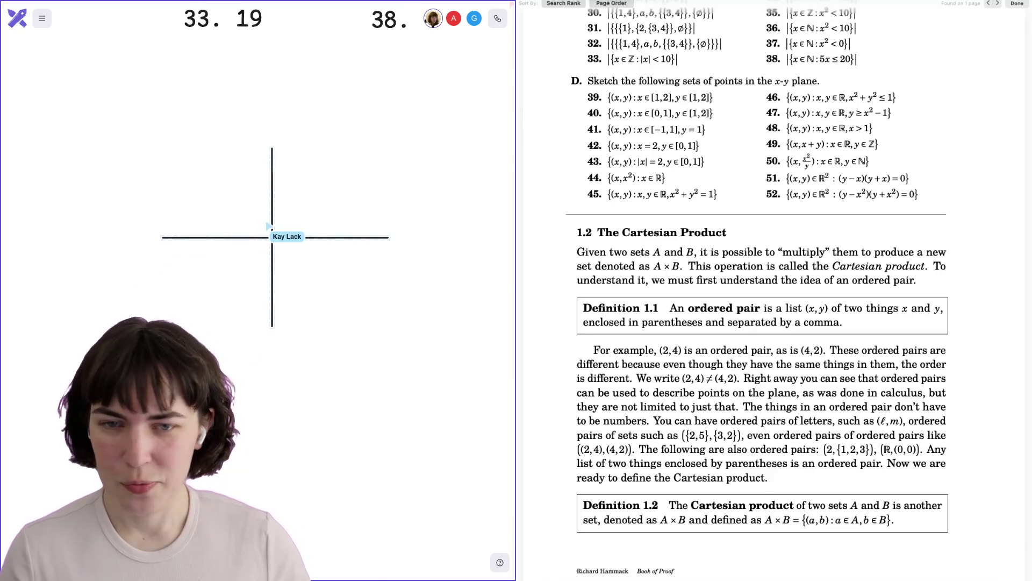
scroll(222, 172, down, 2)
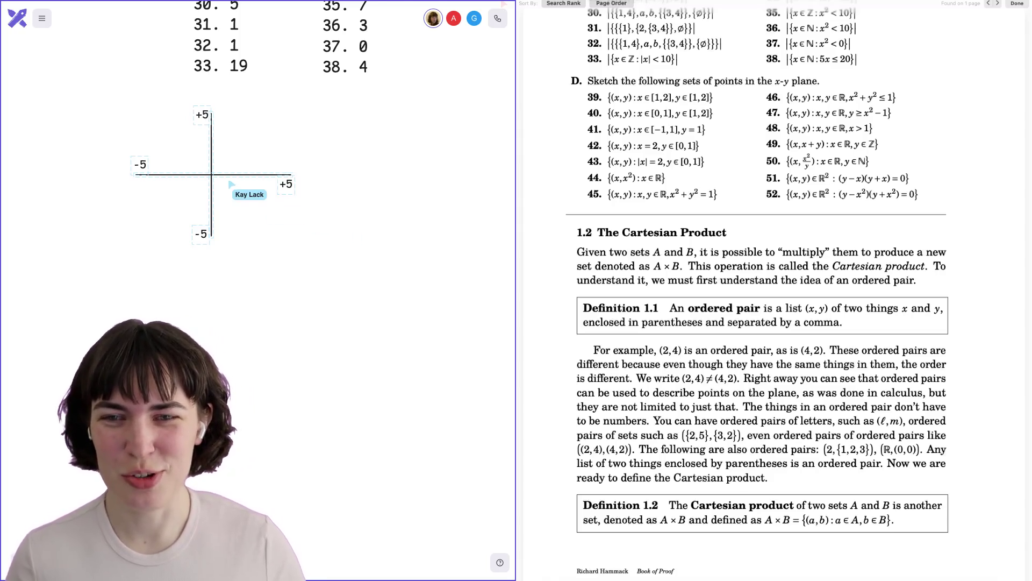
scroll(124, 169, up, 5)
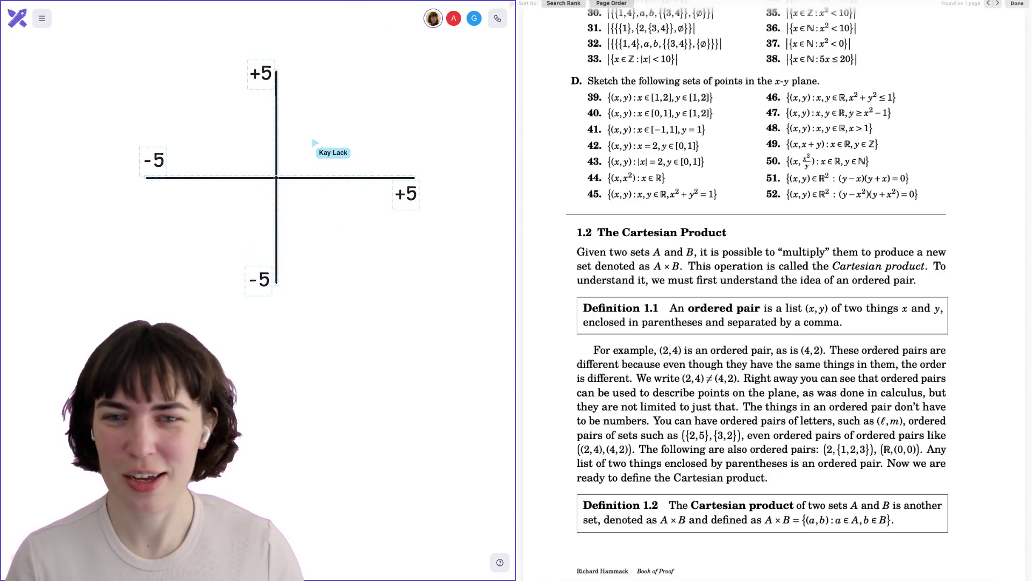
scroll(146, 167, down, 5)
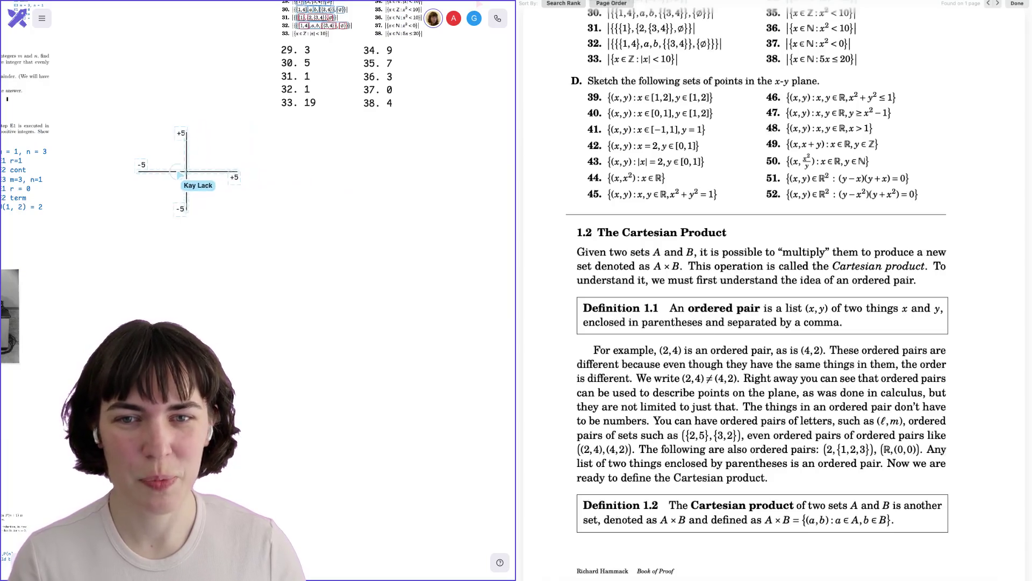
scroll(259, 161, right, 3)
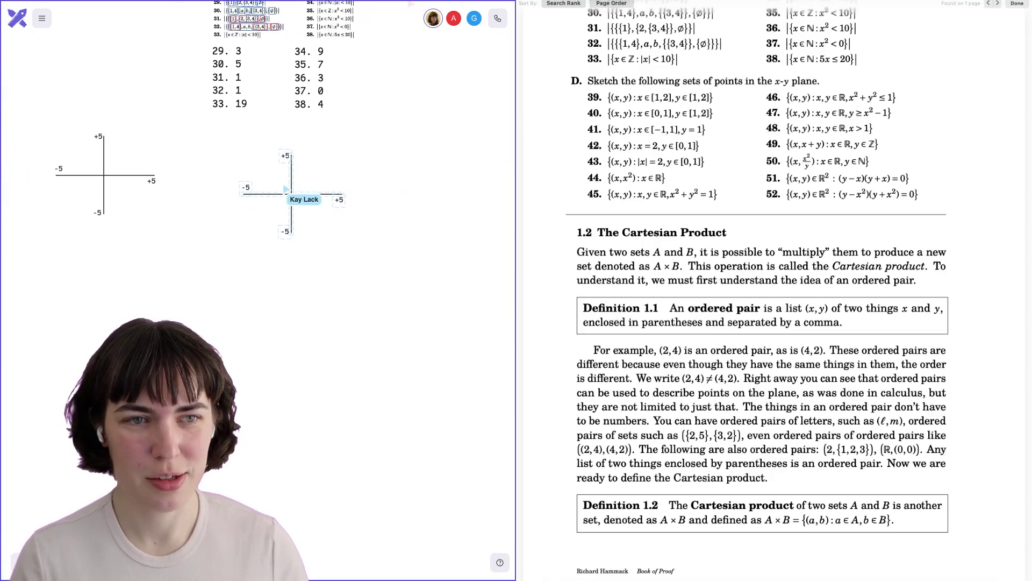
scroll(304, 188, up, 5)
scroll(258, 198, right, 2)
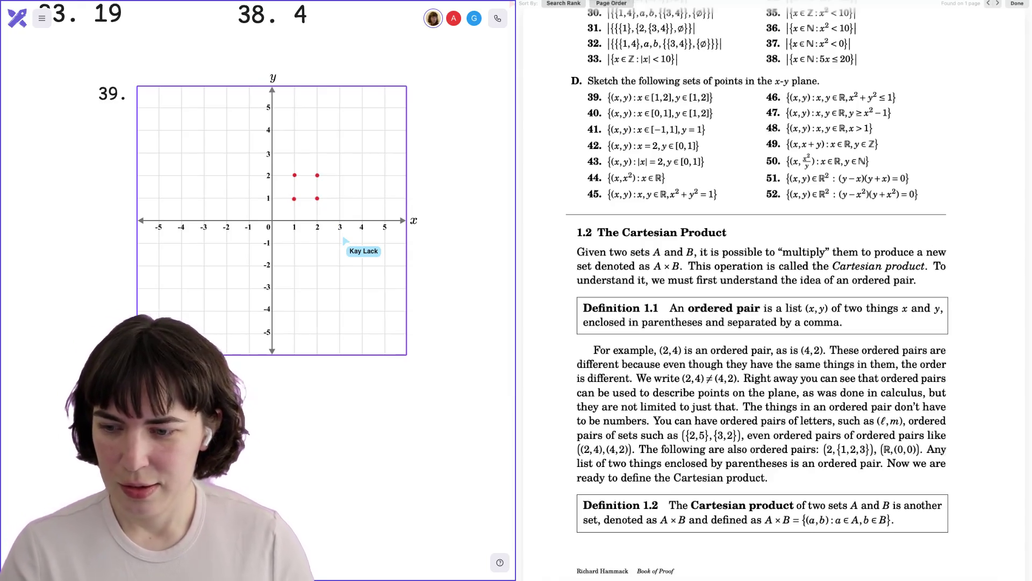
Scroll around the exercise 39 grid to view its larger red dots at (1,1), (1,2), (2,1), (2,2)
scroll(258, 215, up, 2)
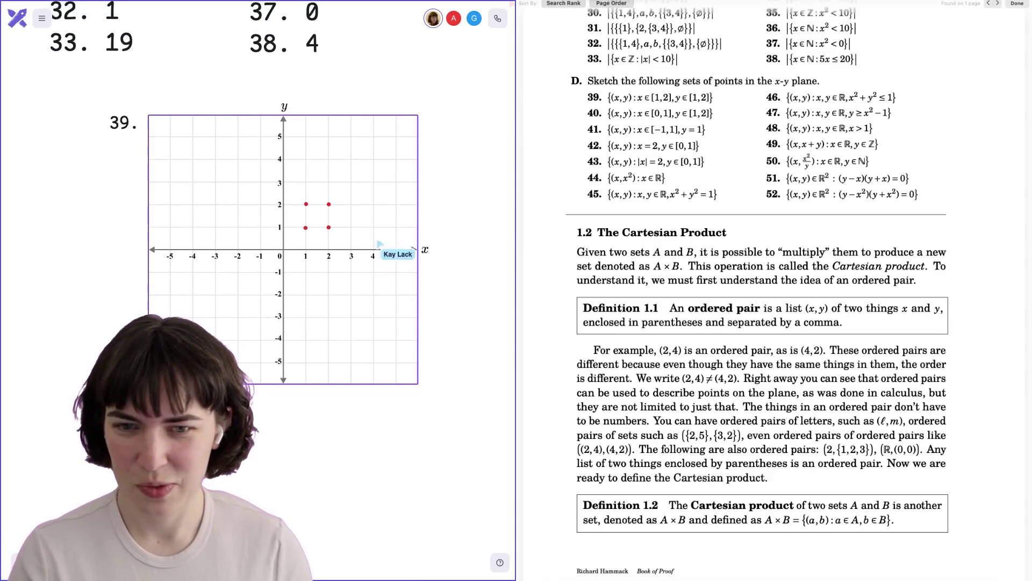
scroll(258, 215, right, 1)
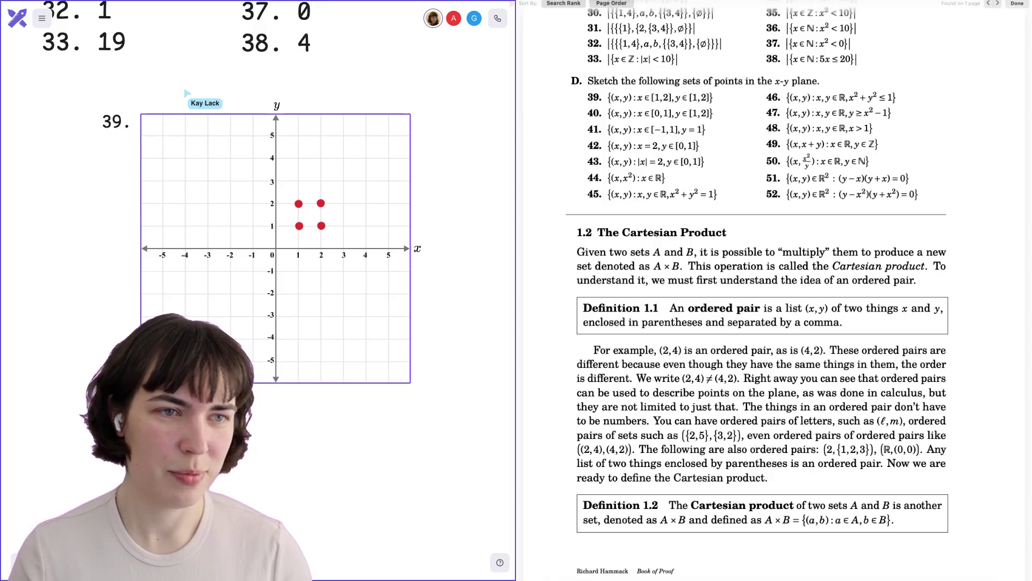
scroll(187, 99, down, 3)
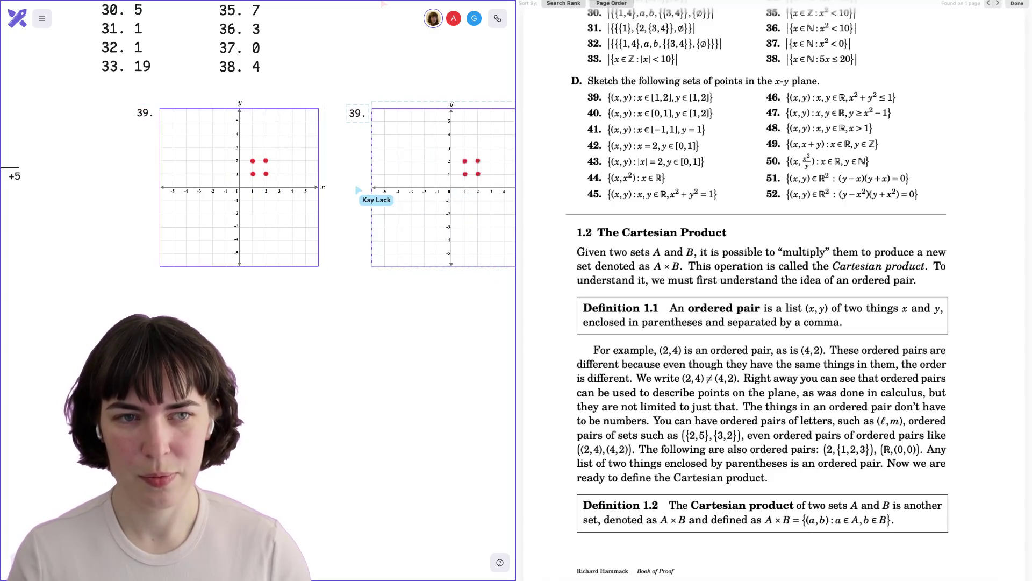
Pan the canvas to the exercise 41 grid with red dots at (-1,1), (0,1) and (1,1)
scroll(258, 188, right, 3)
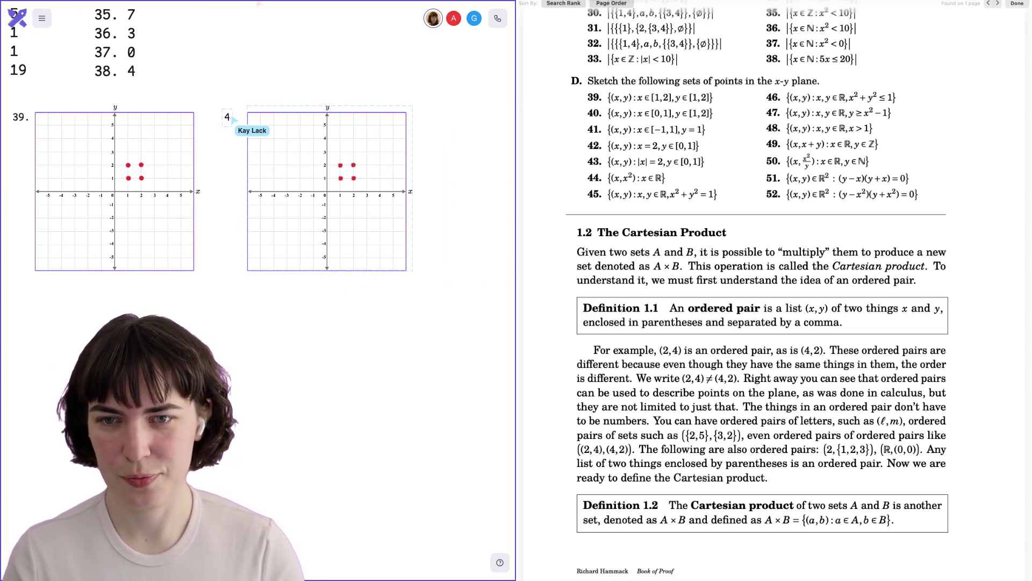
scroll(299, 149, up, 3)
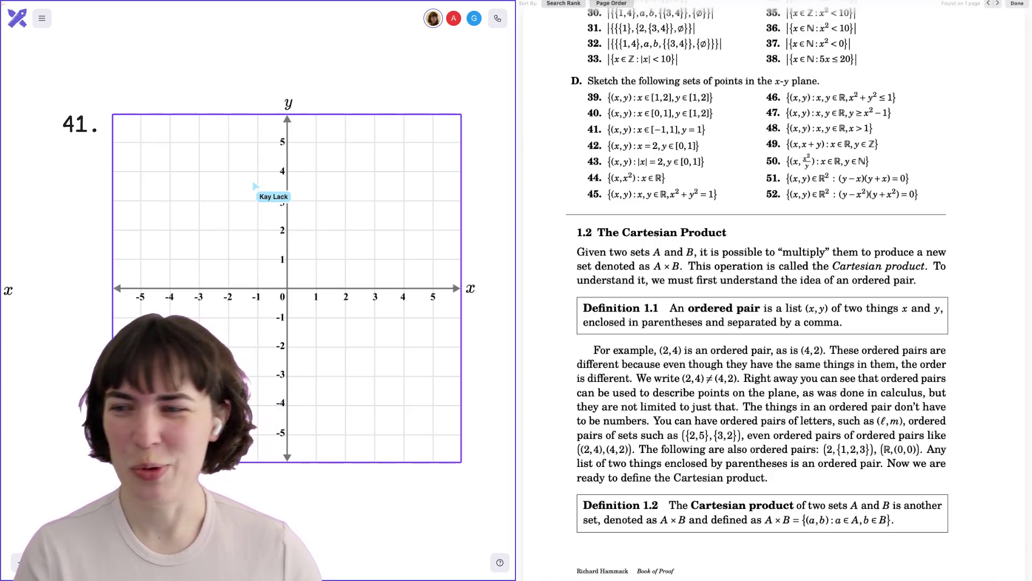
scroll(239, 274, down, 1)
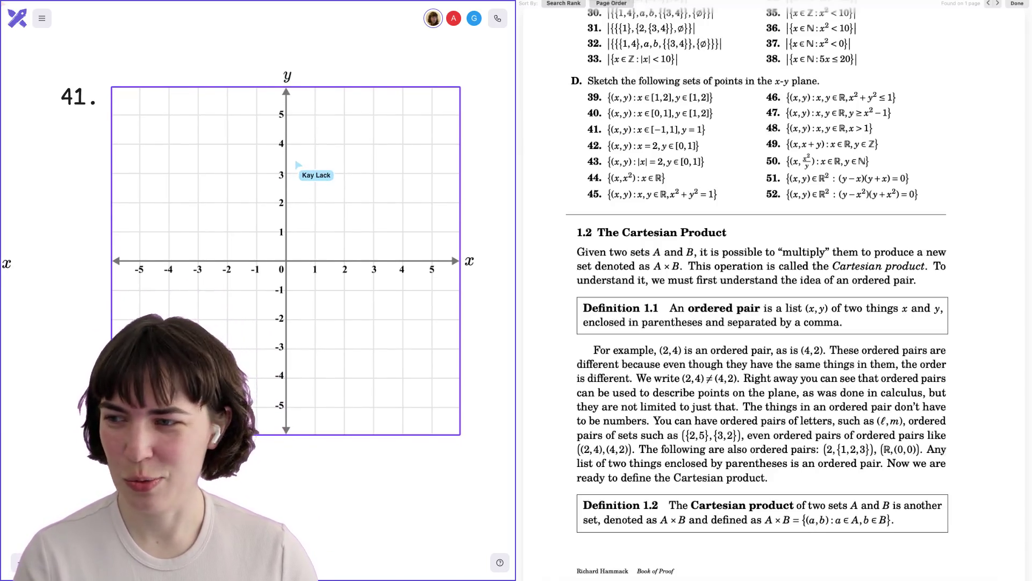
scroll(297, 186, down, 3)
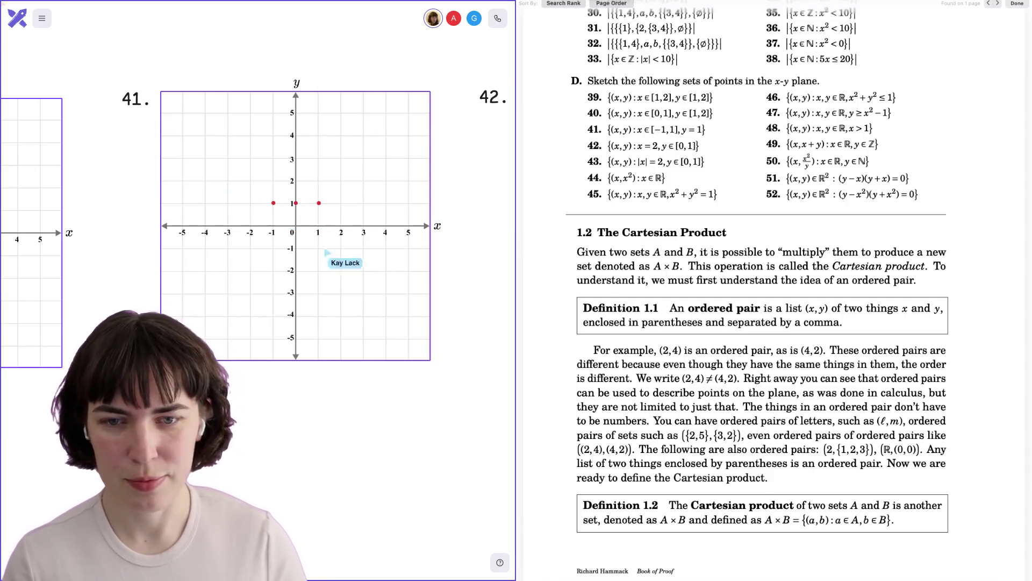
Pan right and up to the exercise 42 grid showing red dots at (2,0) and (2,1)
scroll(242, 226, right, 10)
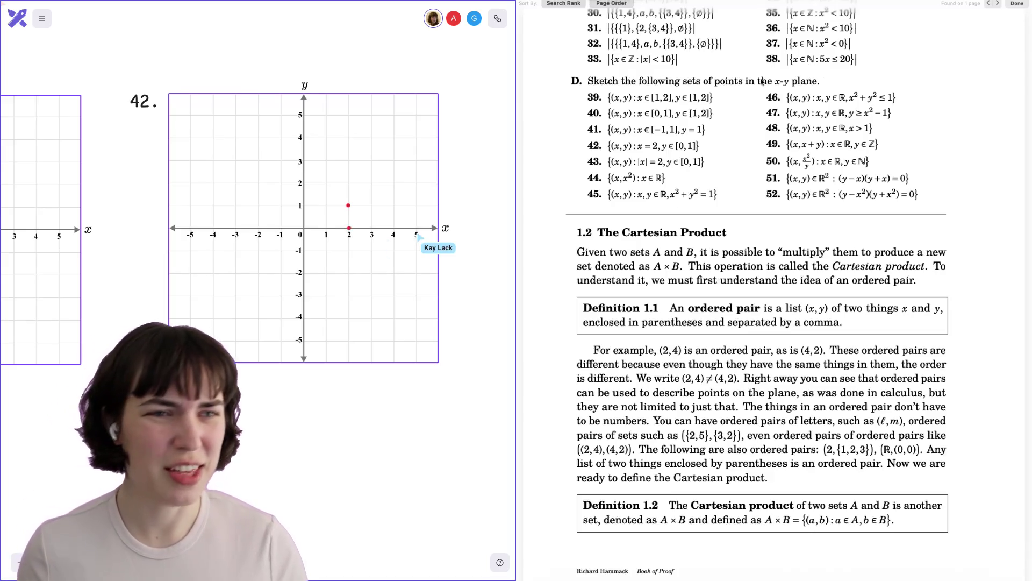
scroll(762, 81, up, 15)
scroll(762, 82, up, 6)
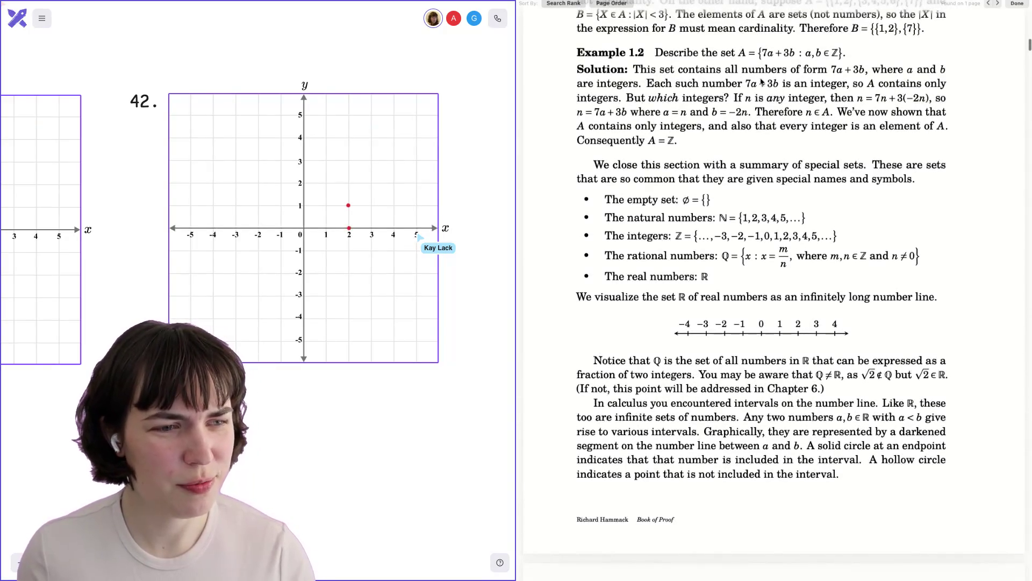
scroll(761, 81, up, 9)
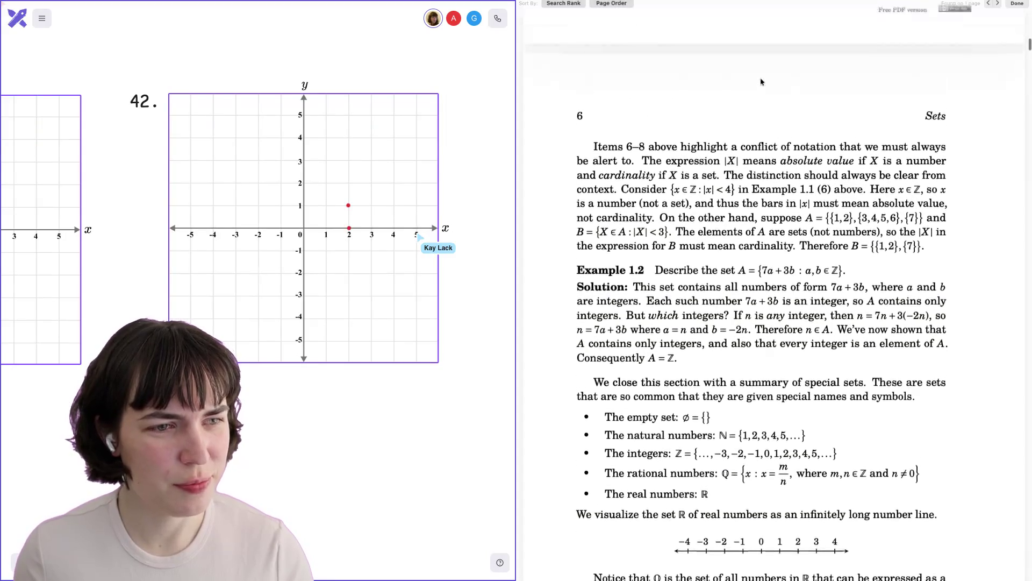
scroll(761, 82, up, 4)
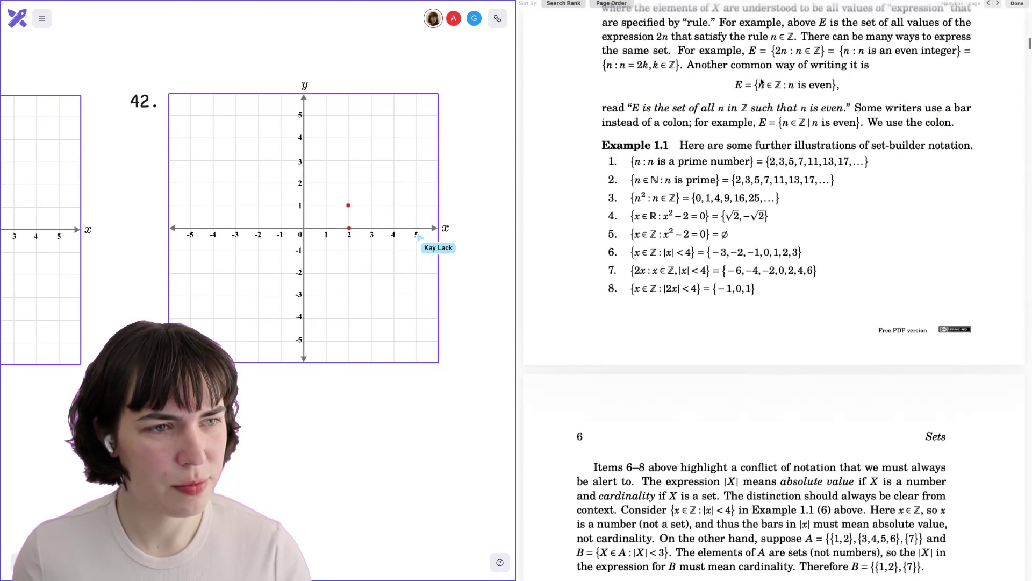
scroll(761, 82, up, 2)
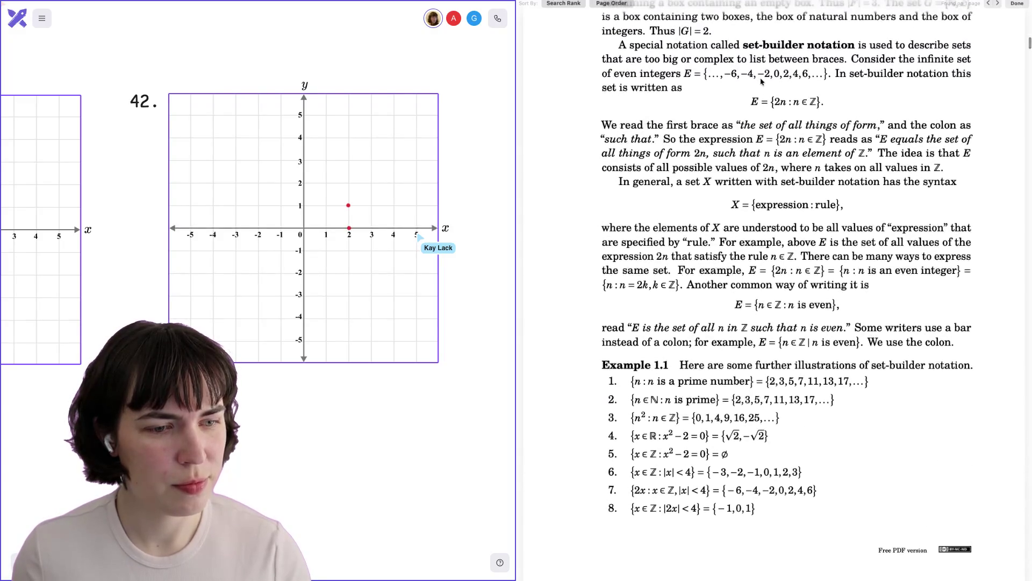
scroll(761, 81, down, 20)
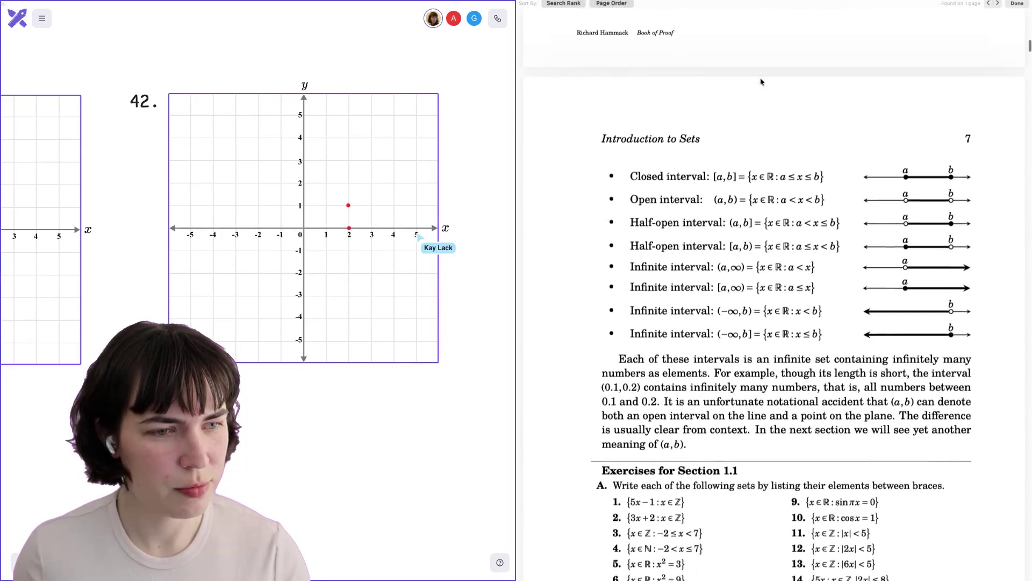
scroll(762, 82, down, 1)
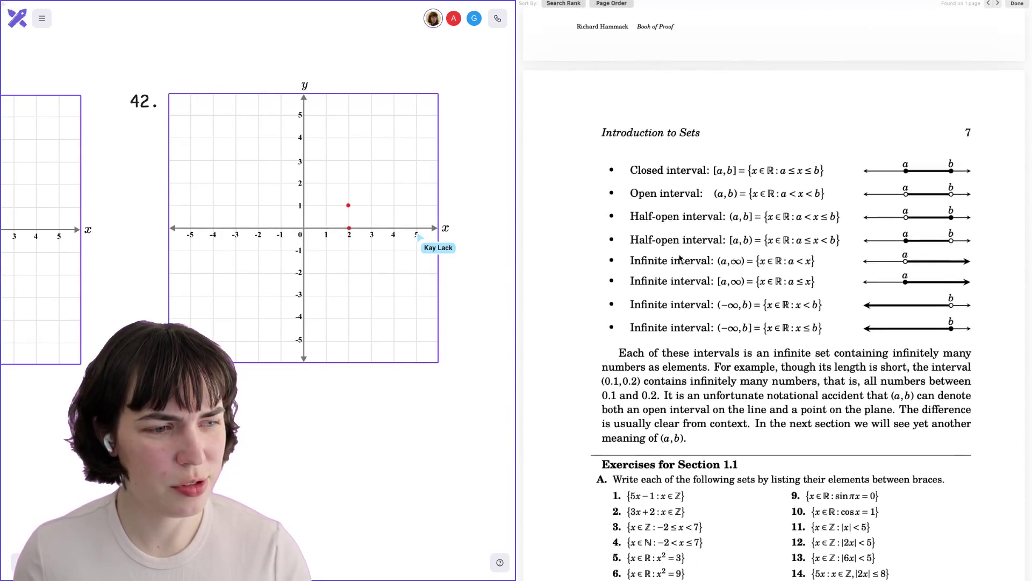
scroll(680, 258, up, 5)
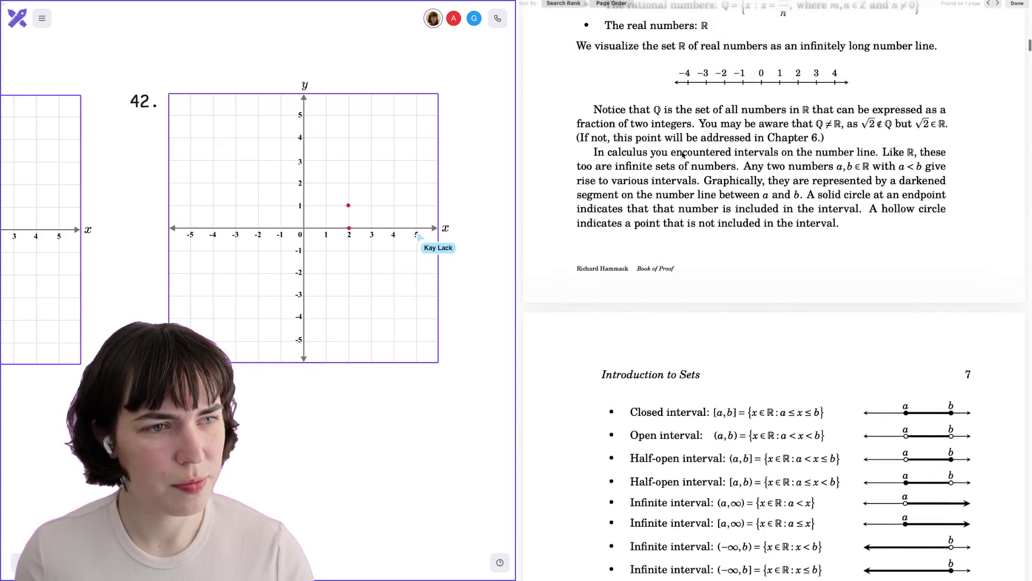
scroll(716, 178, up, 2)
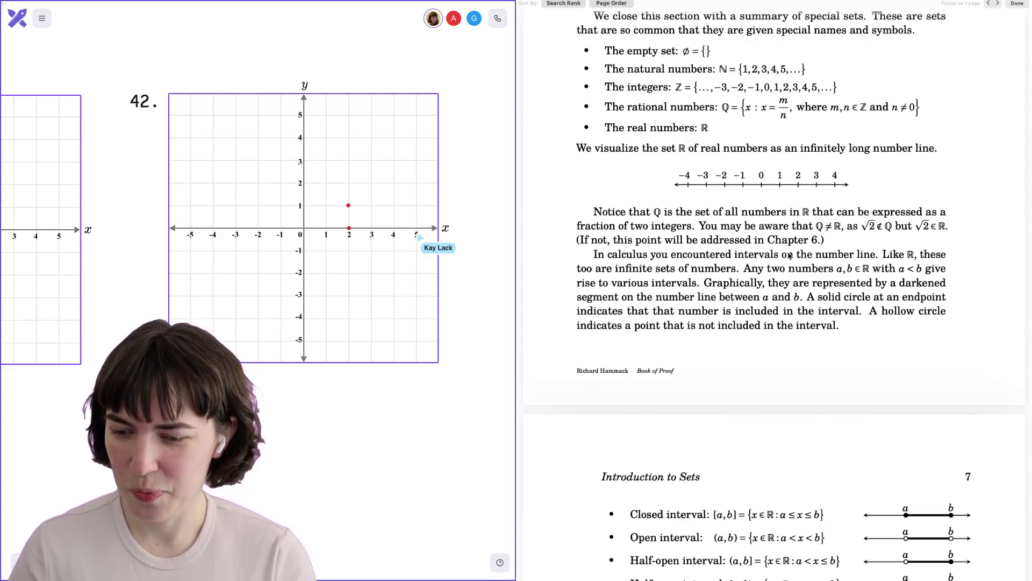
scroll(789, 255, down, 5)
scroll(789, 256, down, 8)
scroll(789, 256, down, 6)
scroll(789, 256, down, 5)
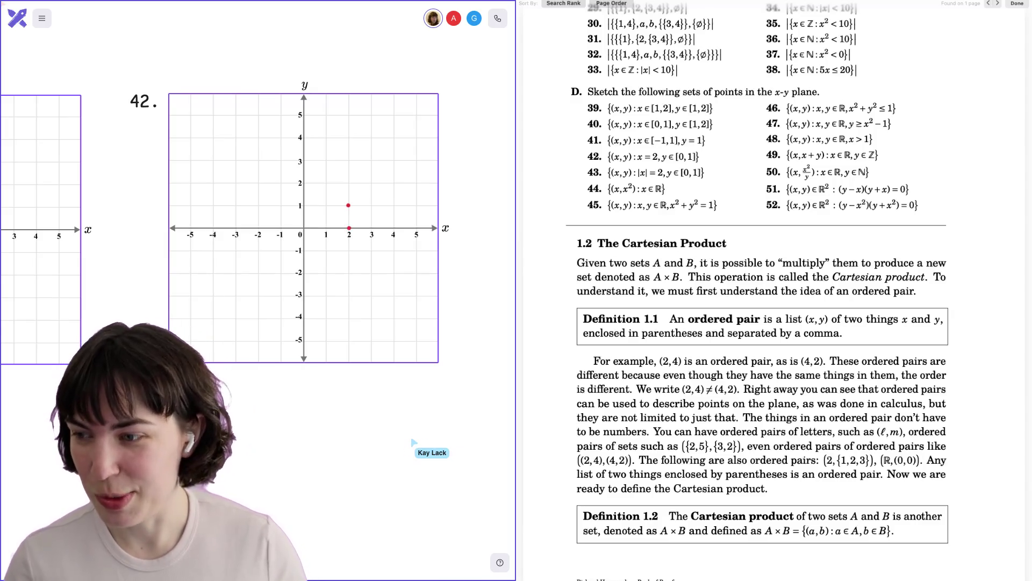
Scroll down and right past the exercise 42 grid toward empty canvas space
scroll(226, 256, down, 2)
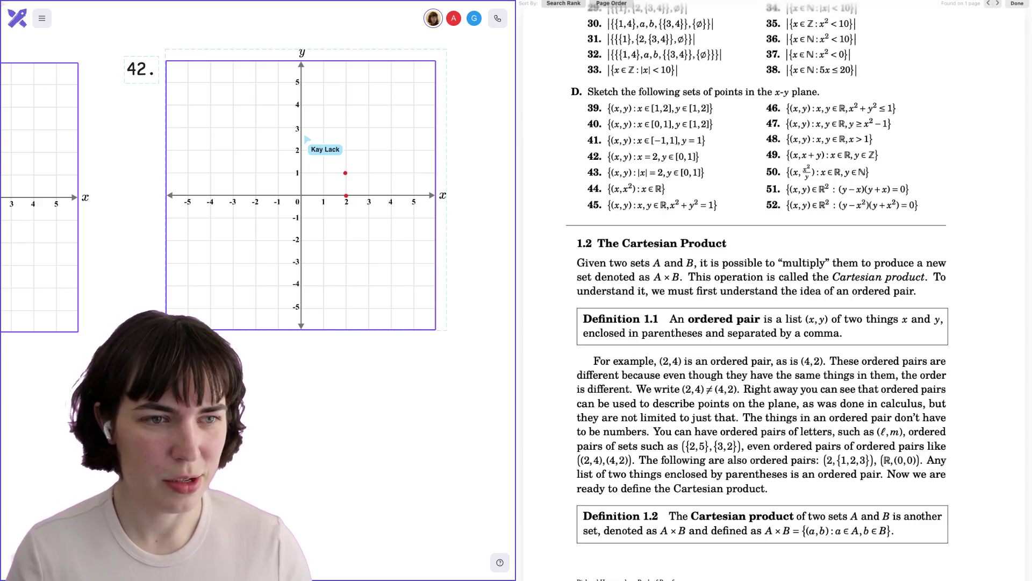
scroll(215, 199, right, 8)
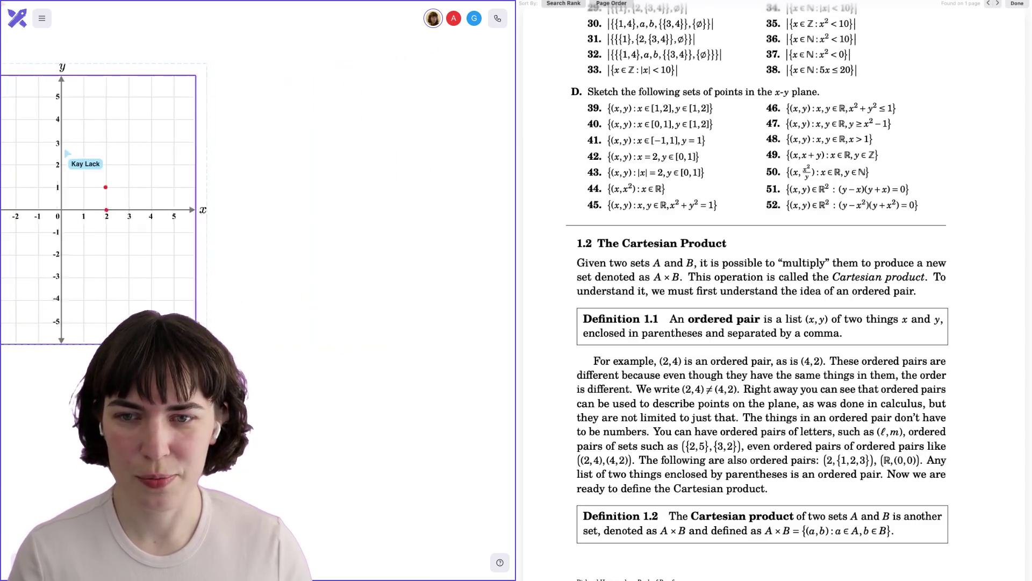
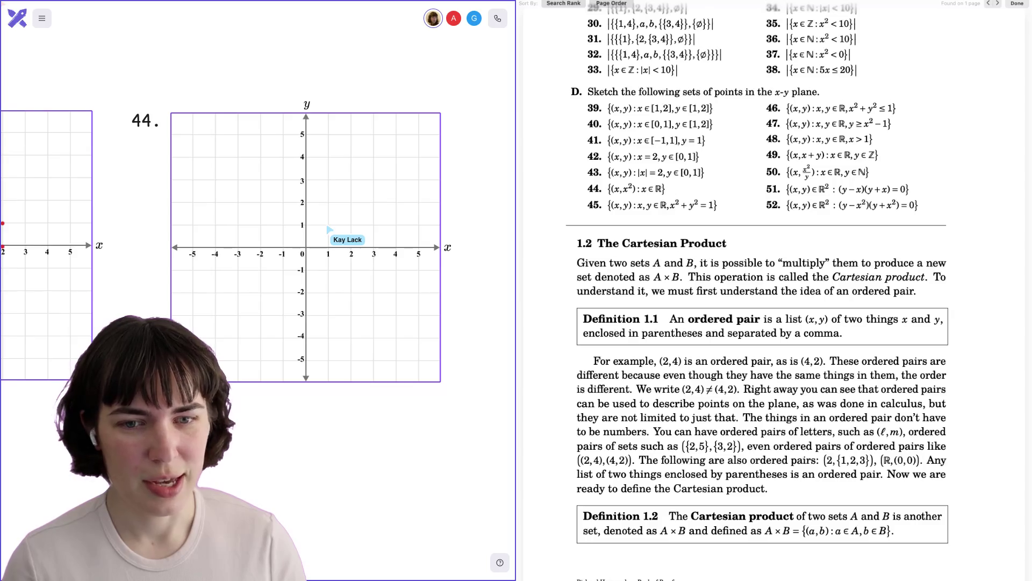
Plot red points at (1,1) and (2,4) on graph 44, then sketch the left branch to (-2,4)
click(328, 225)
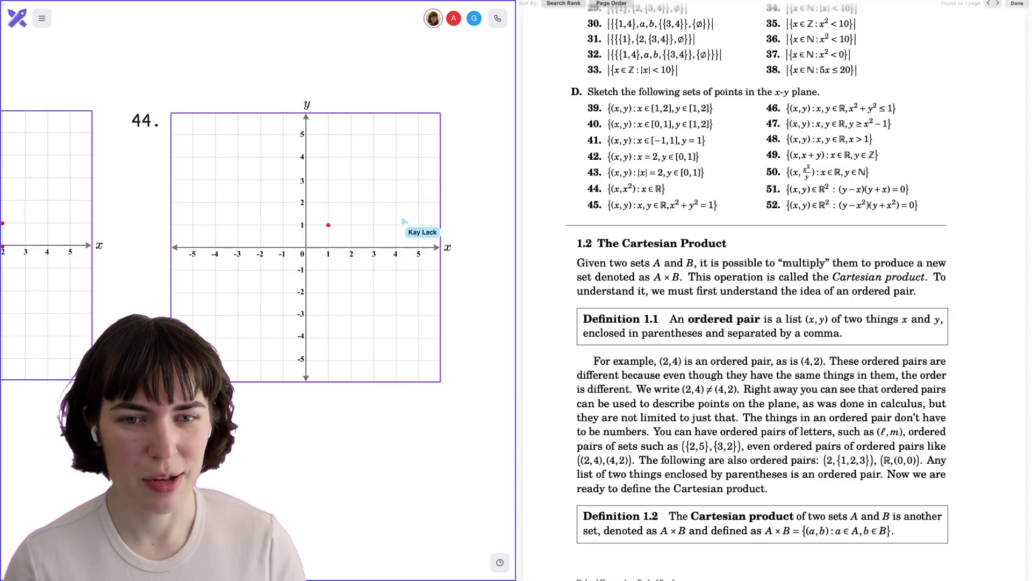
click(350, 226)
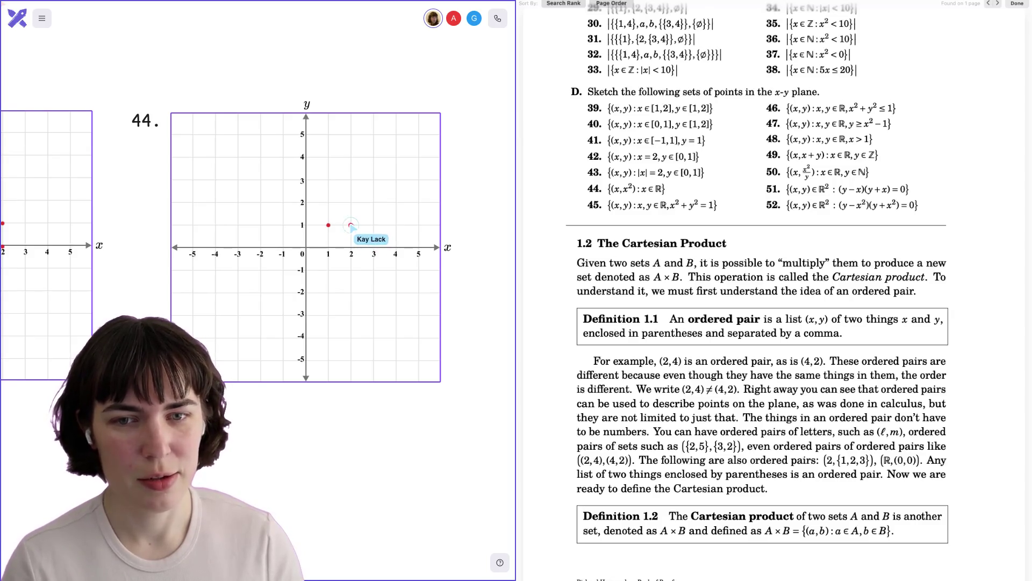
click(350, 158)
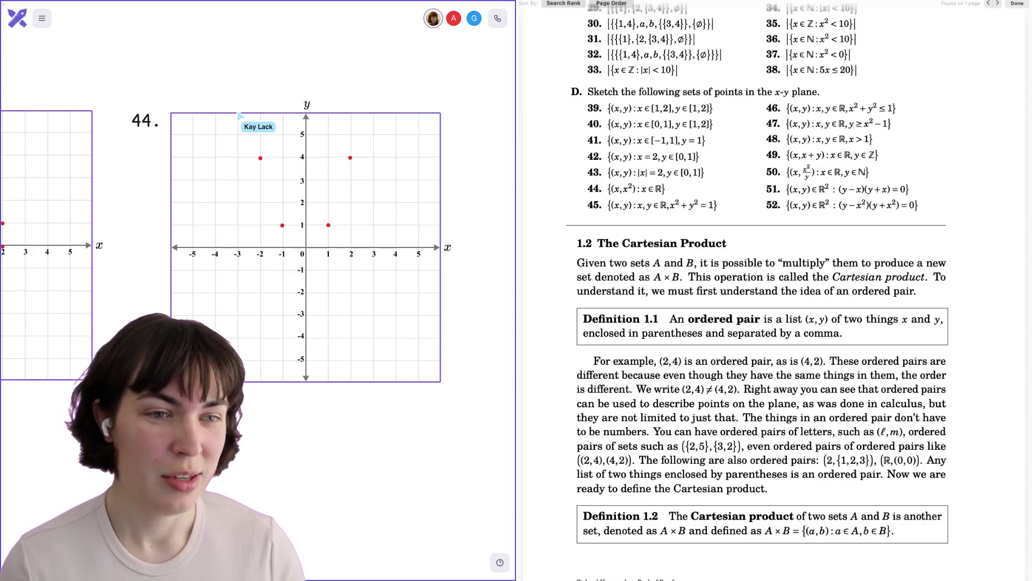
mouse_move(237, 113)
mouse_down()
mouse_move(284, 223)
mouse_move(311, 238)
mouse_move(326, 227)
mouse_move(363, 115)
mouse_move(365, 124)
mouse_up()
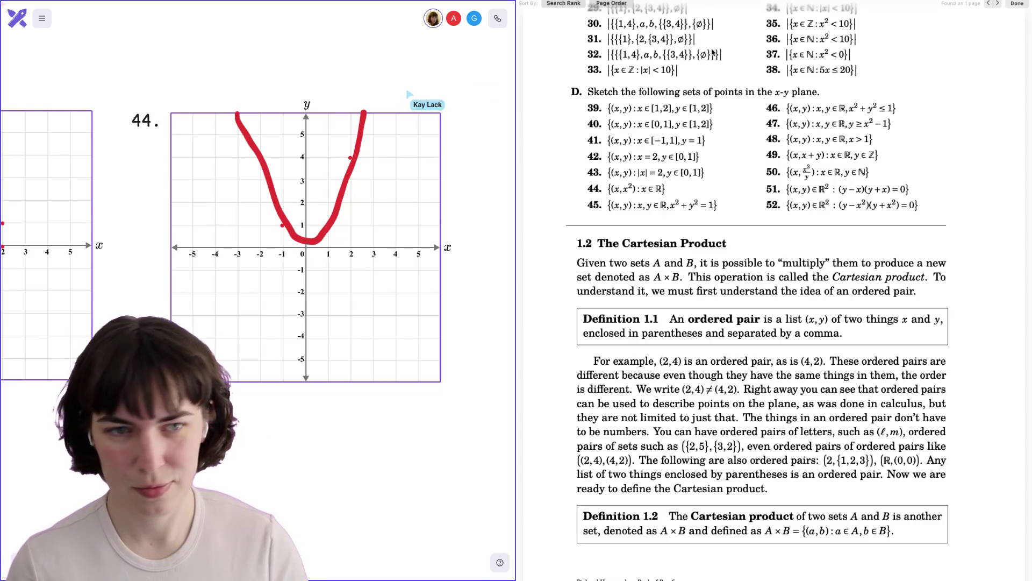
Scroll the textbook up to page 4, which defines the sets ℕ, ℤ and ℝ
scroll(725, 49, up, 15)
Scroll the textbook back down to page 8's cardinality and sketching exercises 29–52
scroll(725, 48, up, 10)
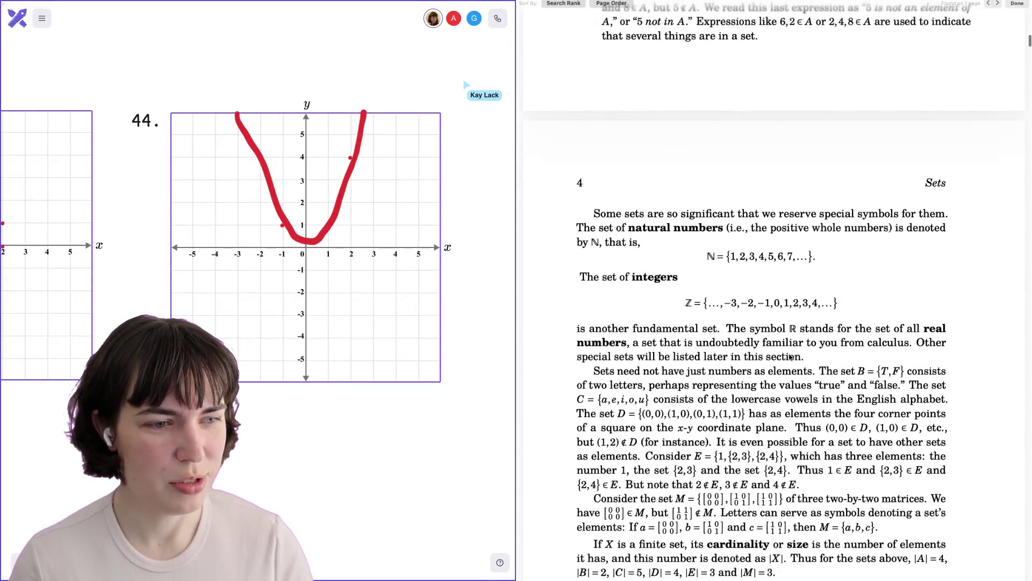
scroll(790, 356, down, 20)
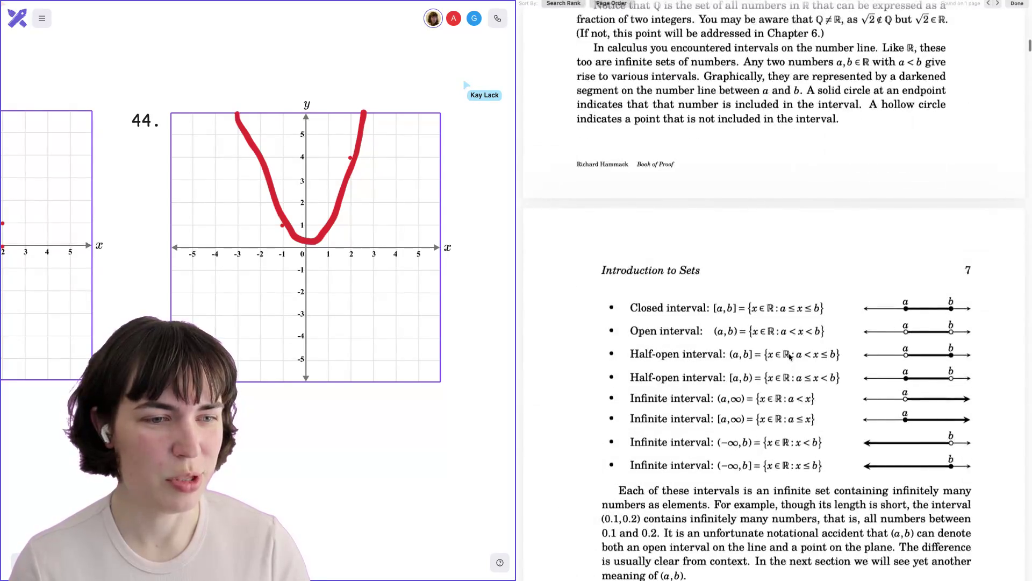
scroll(791, 357, down, 10)
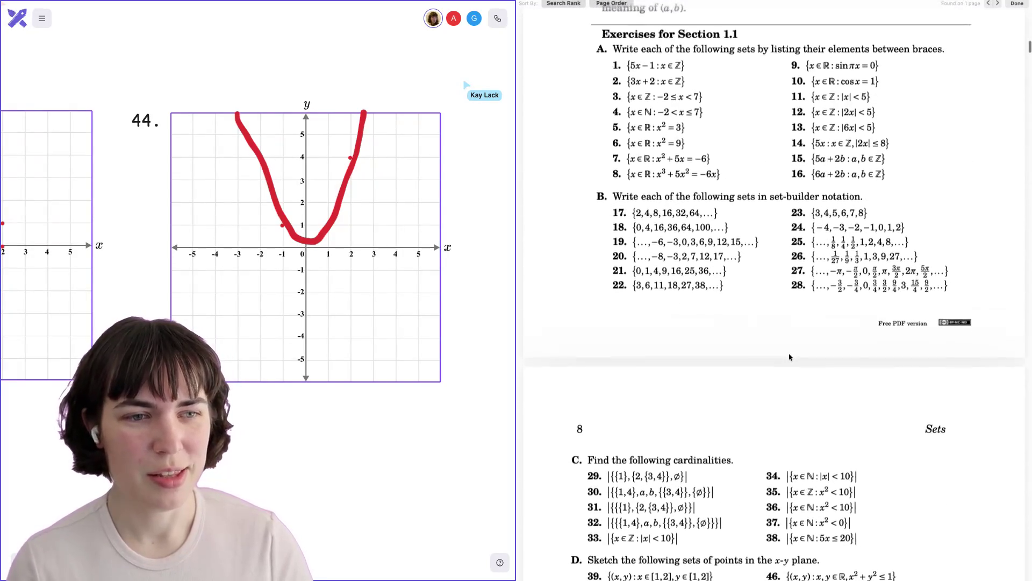
scroll(791, 357, down, 2)
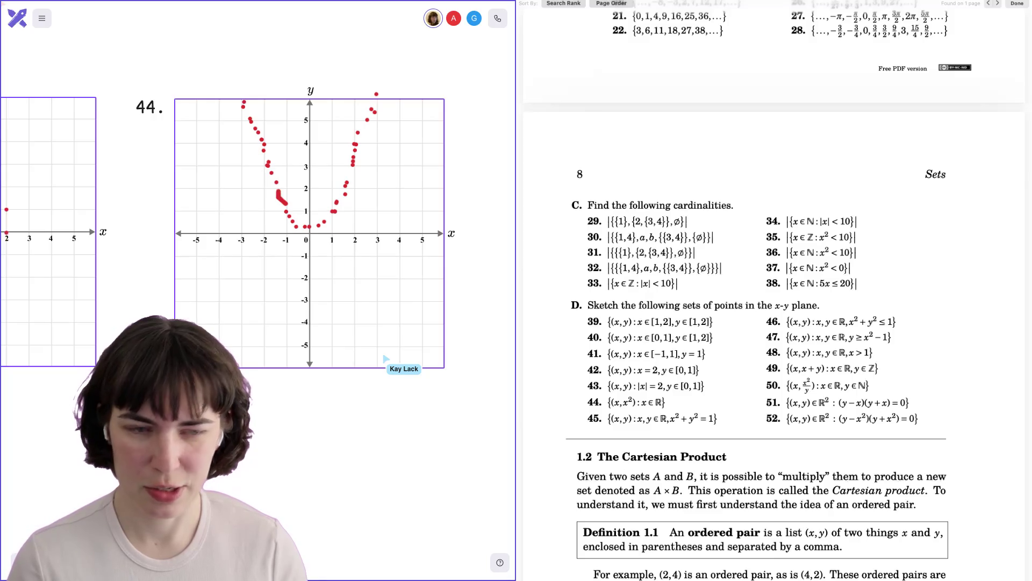
Scroll down past graph 44's completed red-dot parabola for y = x²
scroll(632, 307, down, 2)
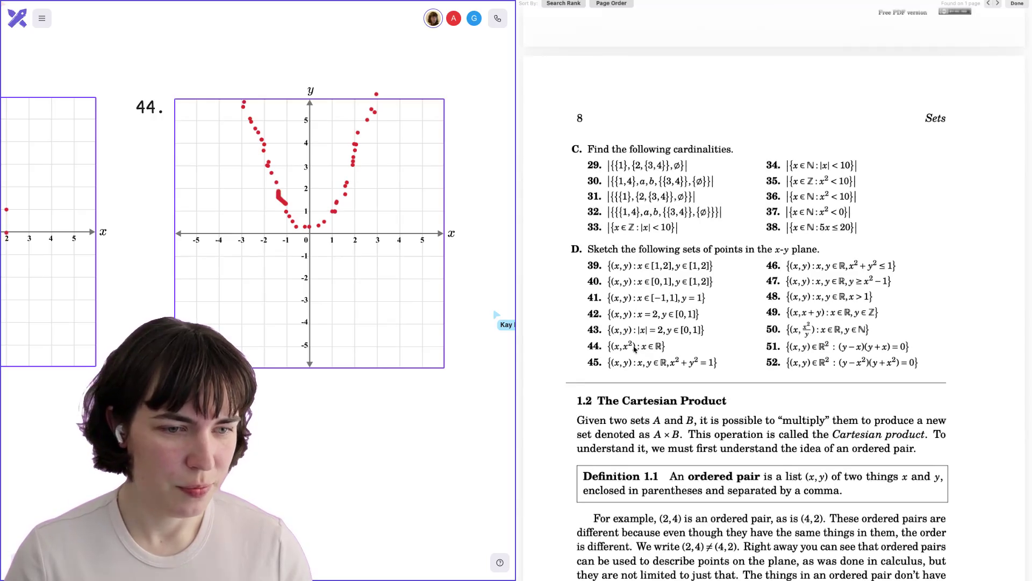
Scroll down to problem 45's grid and back up to the points (0,1) and (1,0)
scroll(634, 348, down, 5)
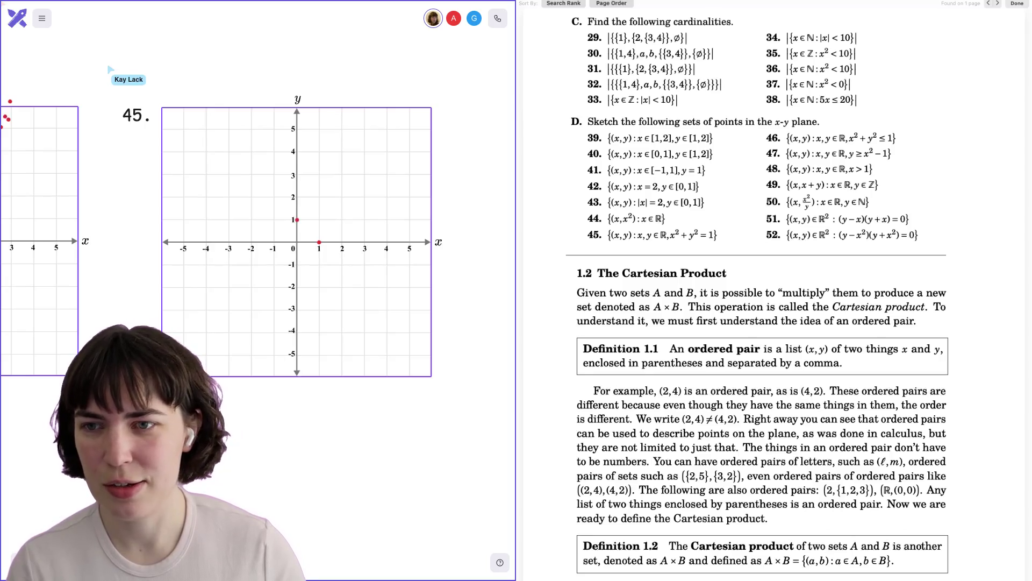
scroll(312, 241, up, 5)
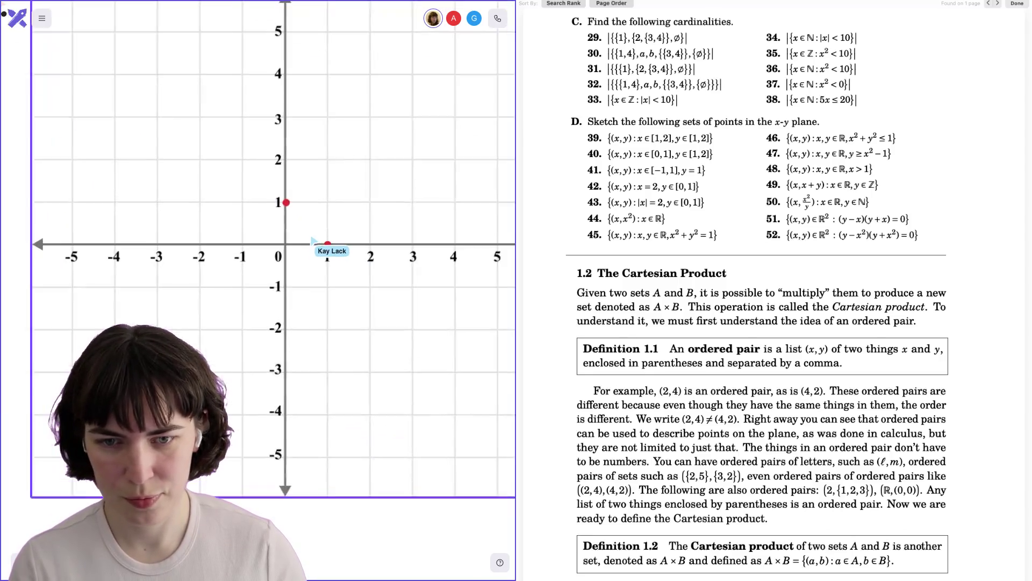
Delete the extra red dot on graph 45's x-axis between 0 and 1, keeping (0,1) and (1,0)
click(301, 253)
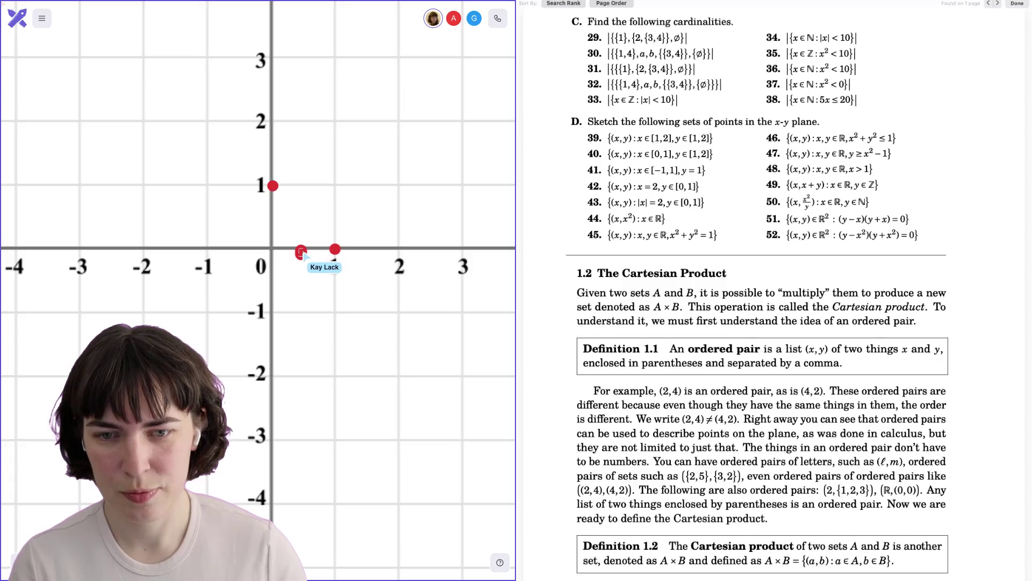
click(302, 252)
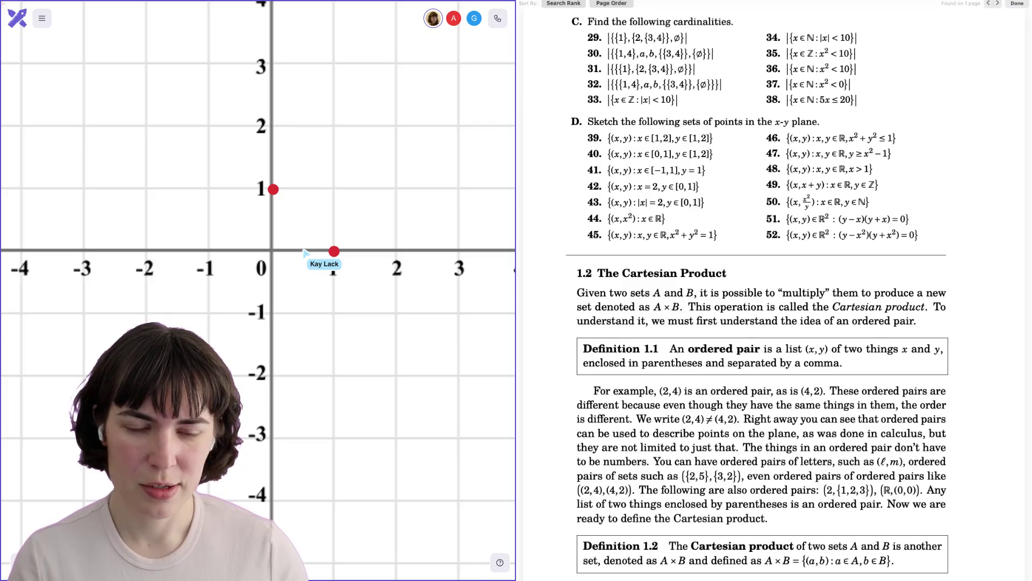
scroll(304, 253, down, 1)
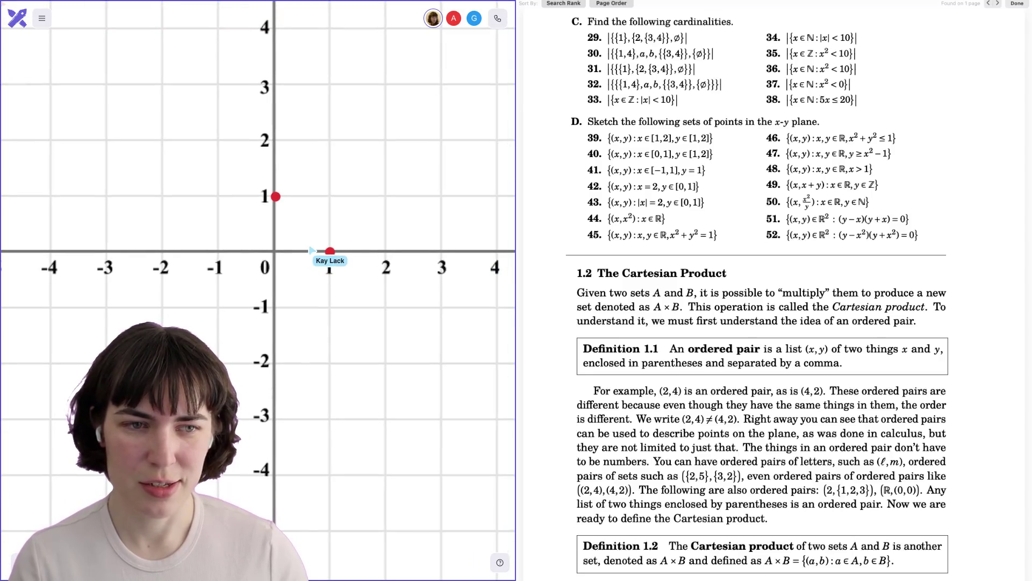
scroll(301, 261, up, 1)
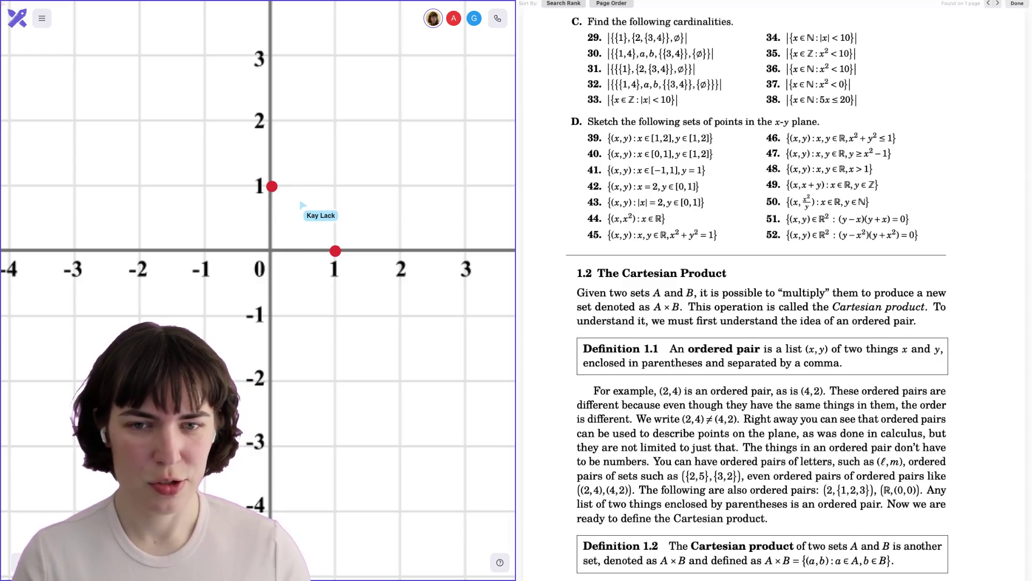
Place eight red dots along the arc from (0,1) to (1,0), undoing one misplaced dot
click(300, 201)
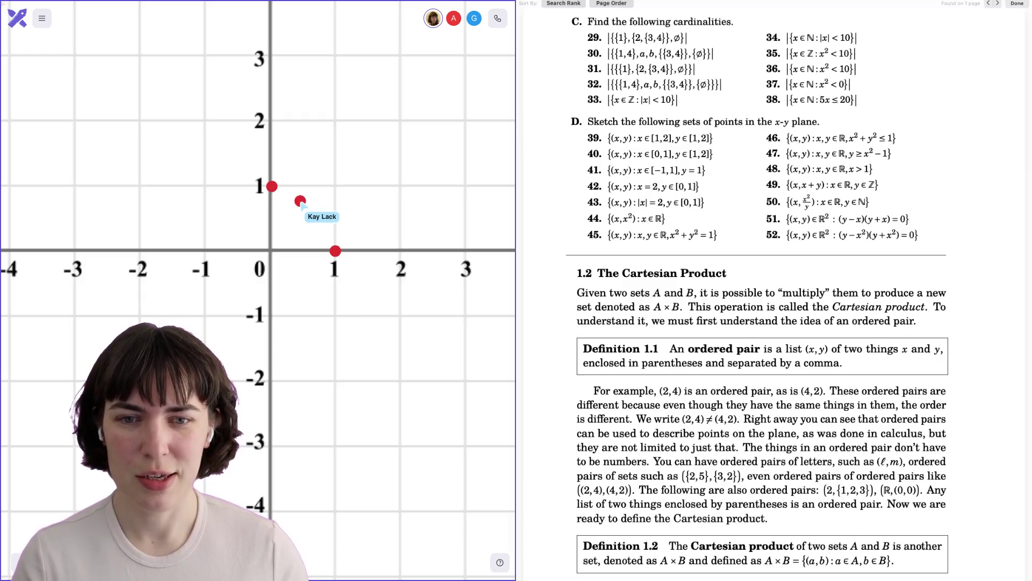
click(317, 223)
click(324, 238)
click(309, 214)
click(281, 191)
click(290, 195)
click(305, 203)
click(312, 205)
key(ctrl+z)
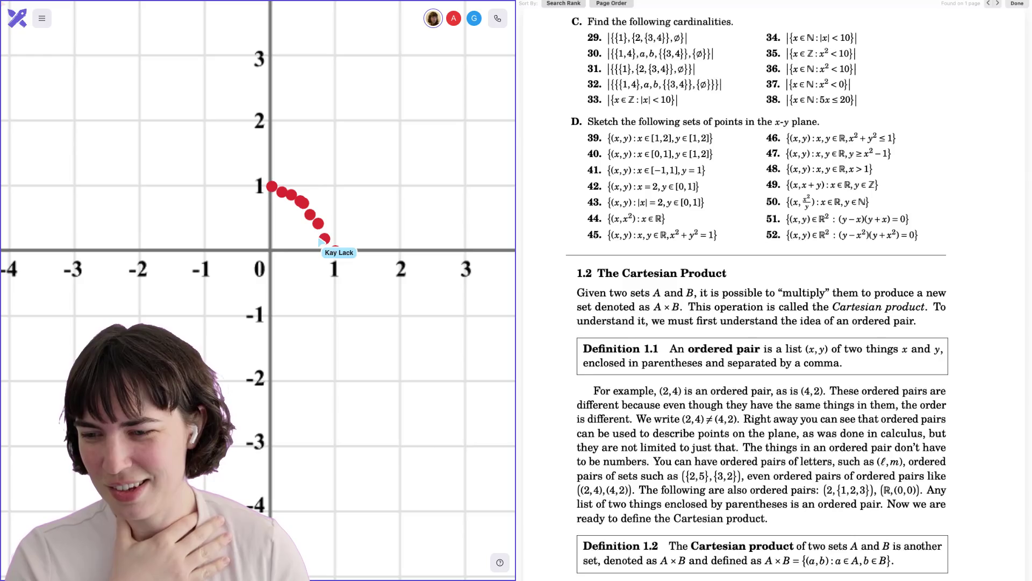
scroll(321, 242, down, 3)
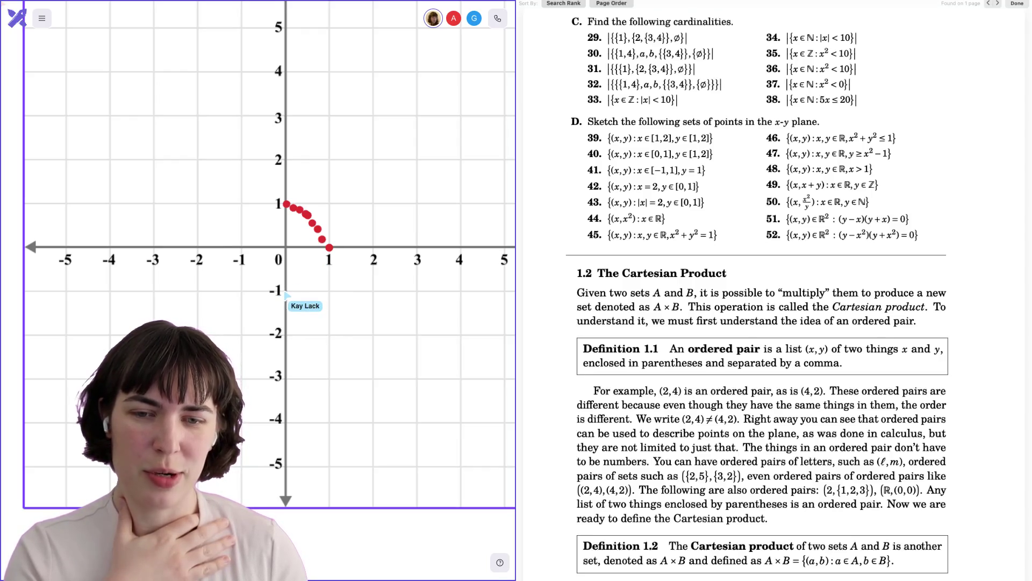
scroll(285, 295, right, 1)
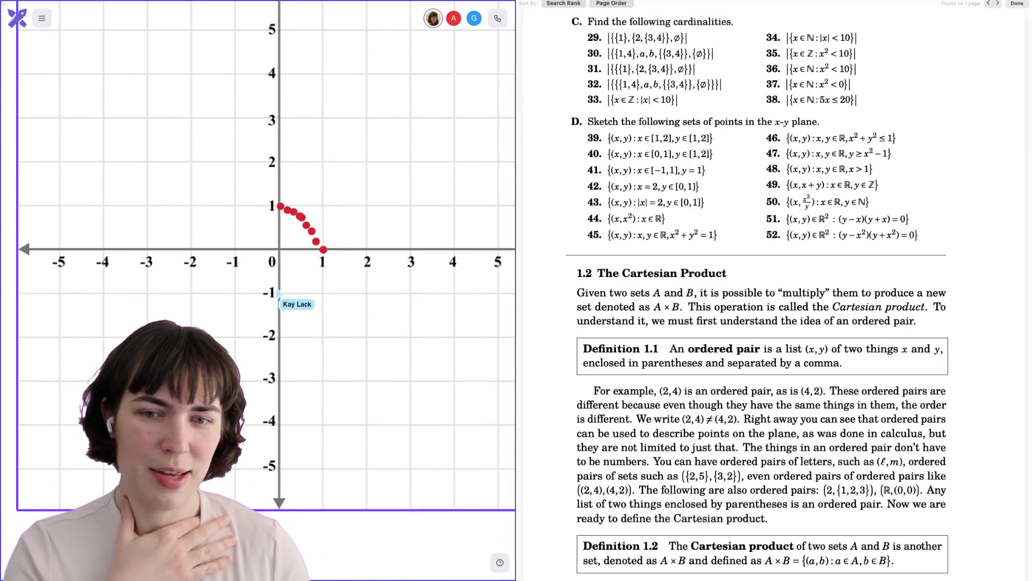
Plot red points at (0,-1) and (-1,0), then trail dots across the x-axis near (1,0)
click(279, 293)
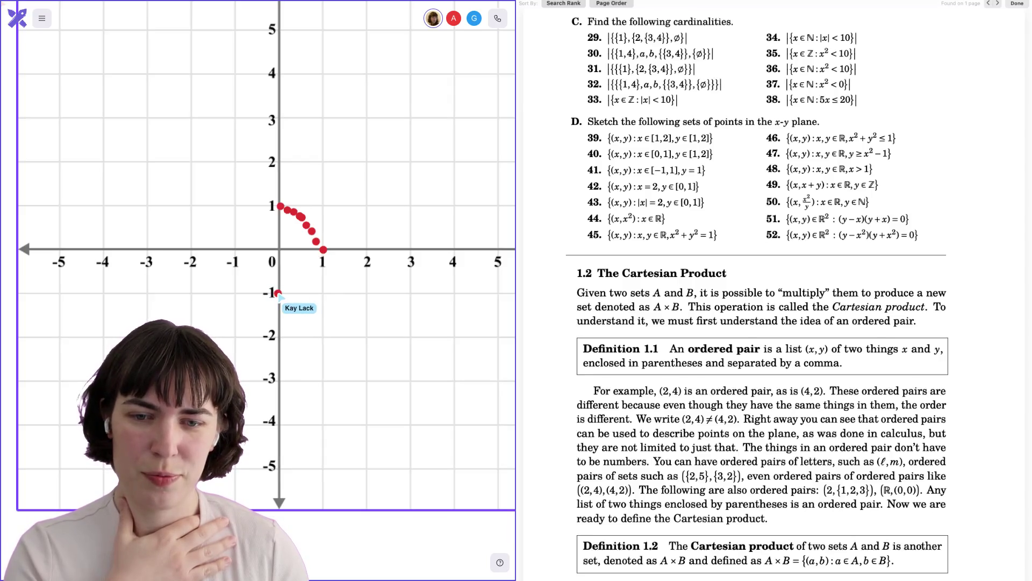
click(234, 249)
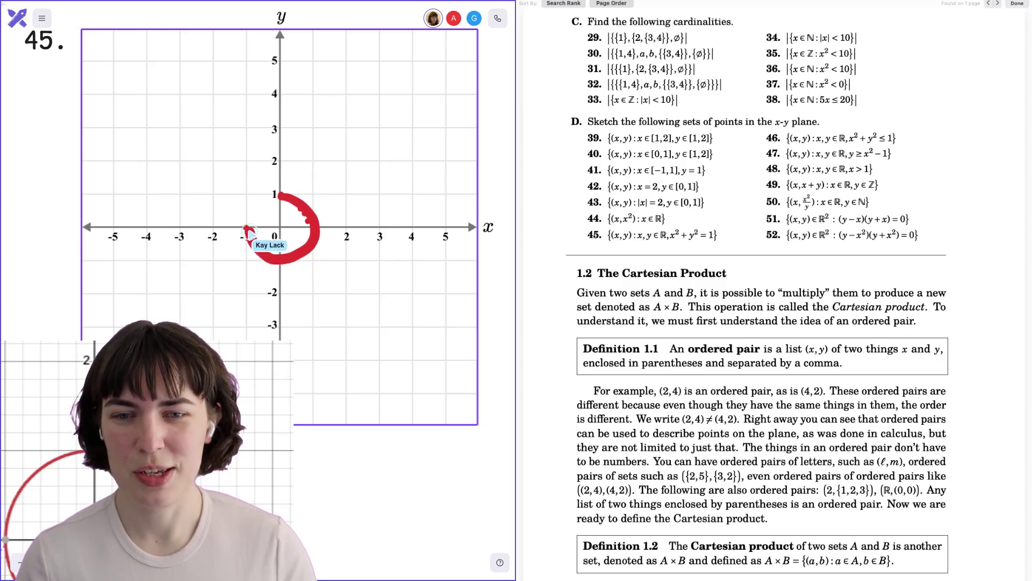
mouse_move(301, 210)
mouse_down()
mouse_move(313, 240)
mouse_move(288, 262)
mouse_move(260, 249)
mouse_move(266, 257)
mouse_move(249, 235)
mouse_move(252, 209)
mouse_move(277, 194)
mouse_move(307, 217)
mouse_up()
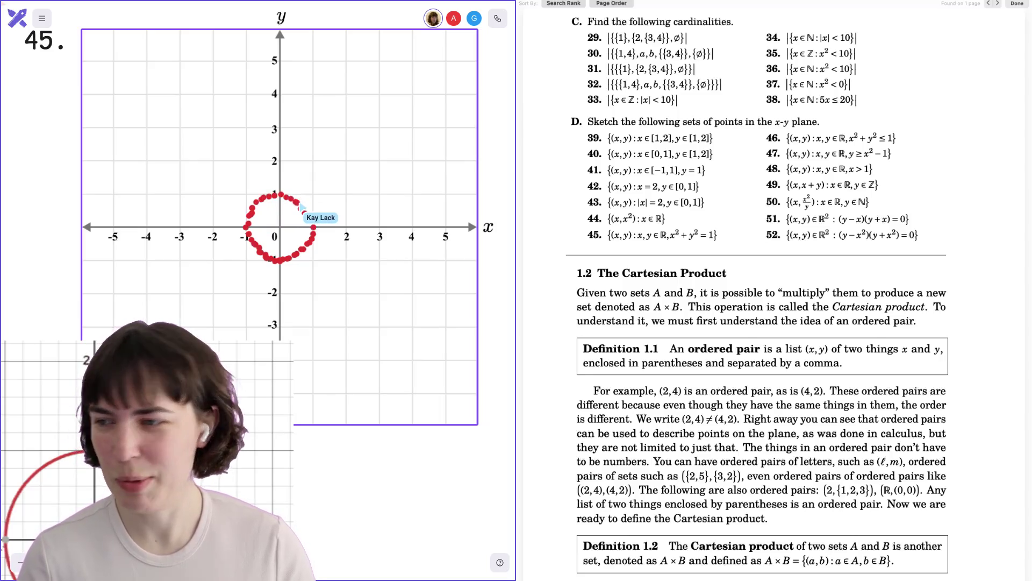